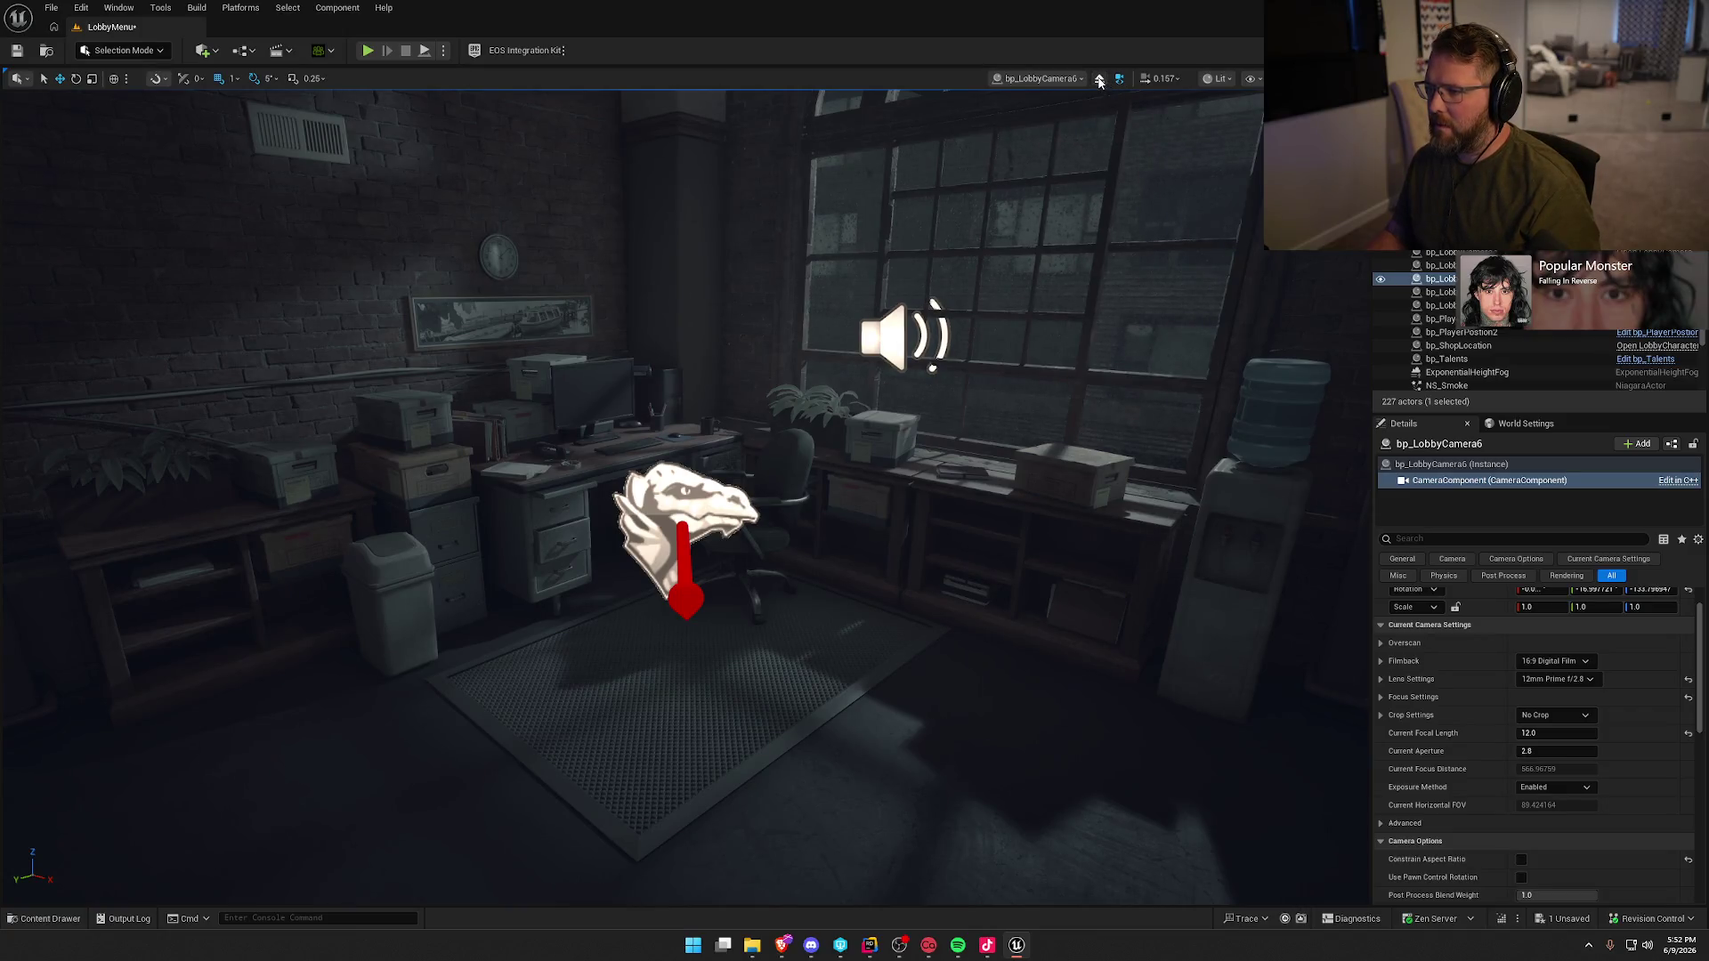
- Return to perspective, inspect bp_LobbyCamera's camera, and turn off Constrain Aspect Ratio on bp_LobbyCamera2
click(1099, 81)
click(1440, 239)
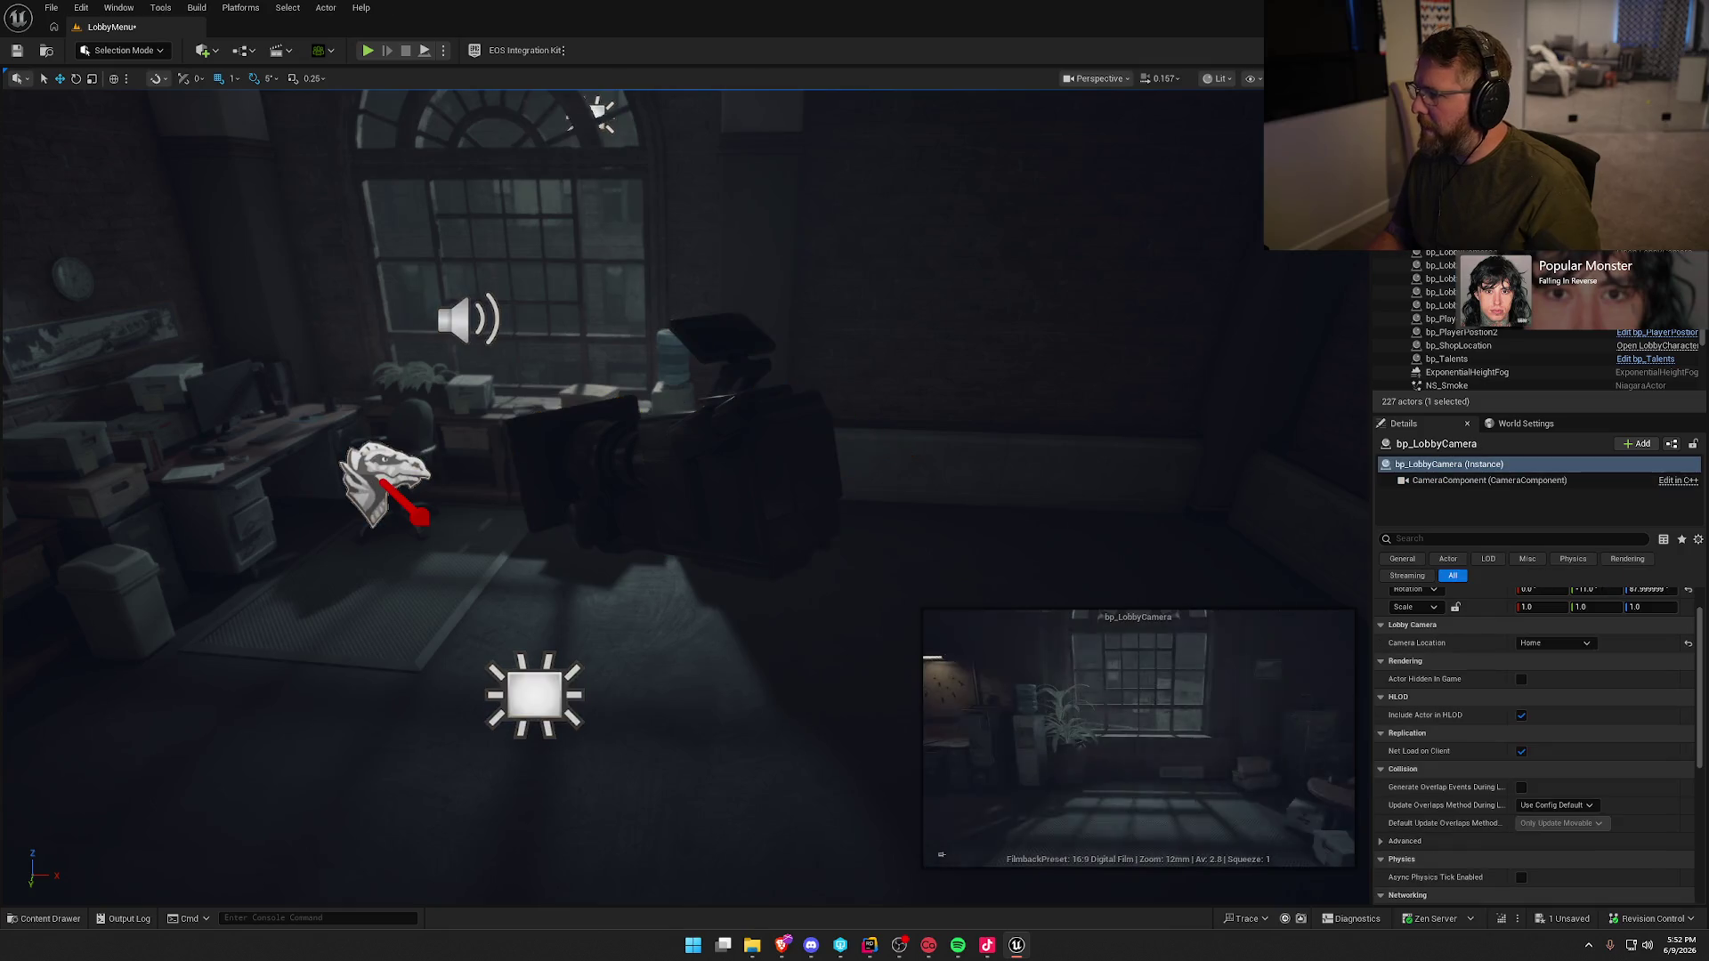
click(1487, 480)
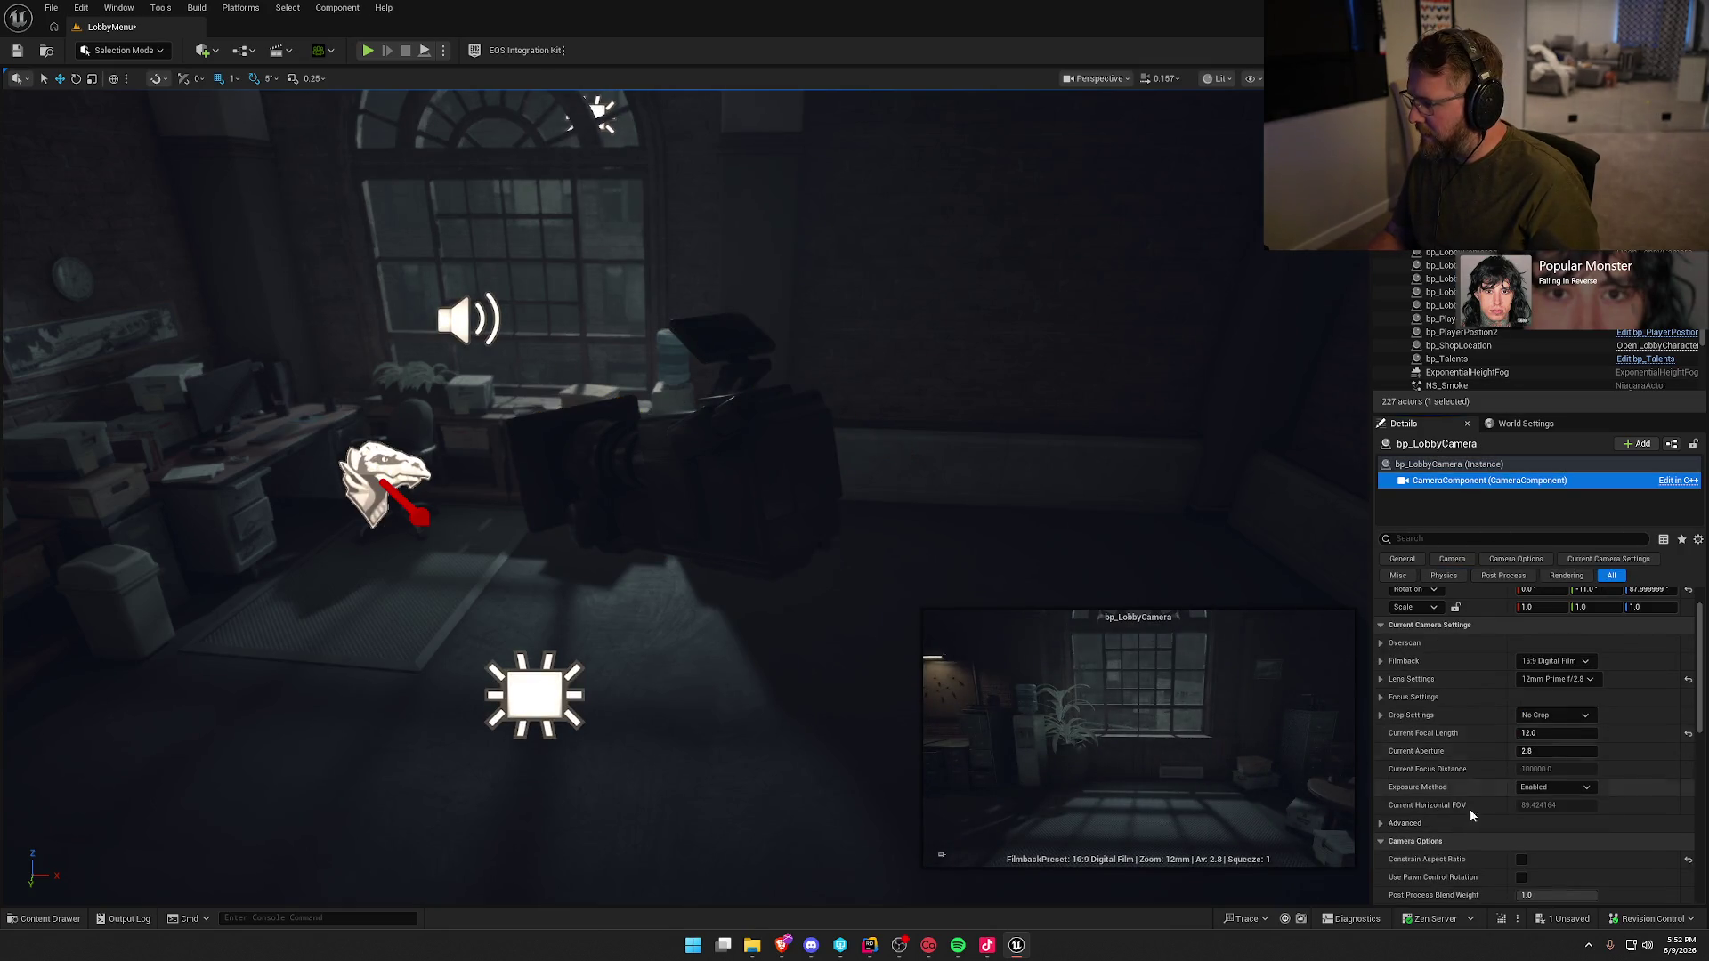
key(Down)
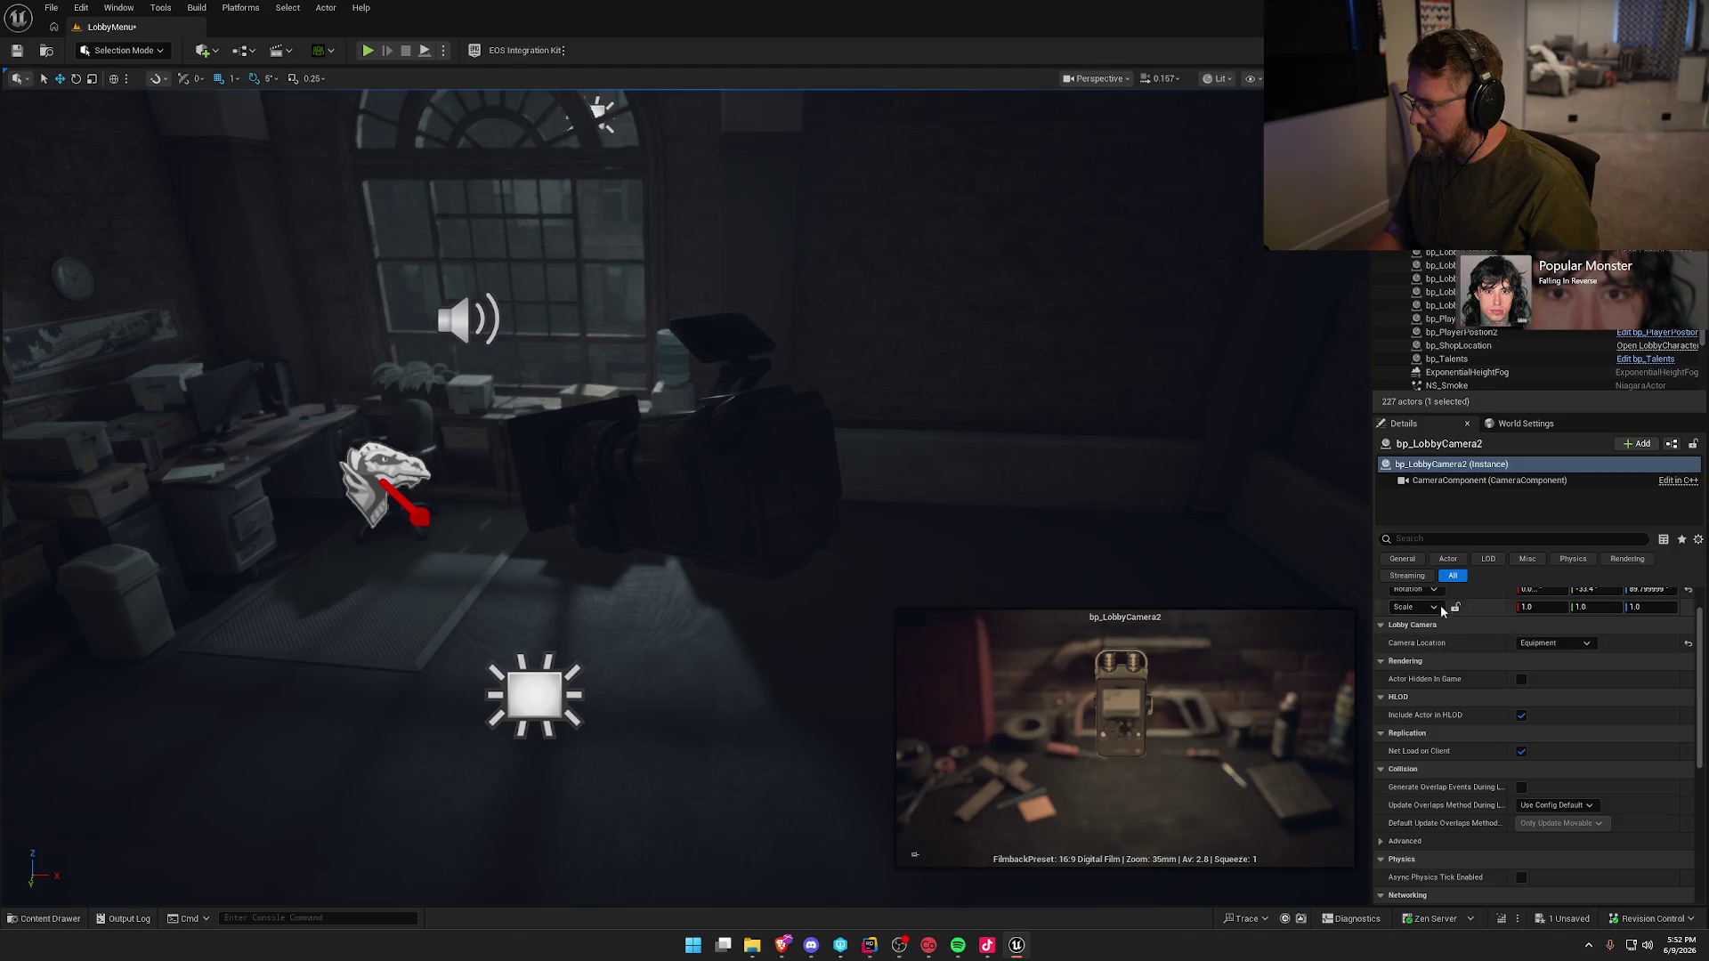
click(1487, 480)
click(1521, 860)
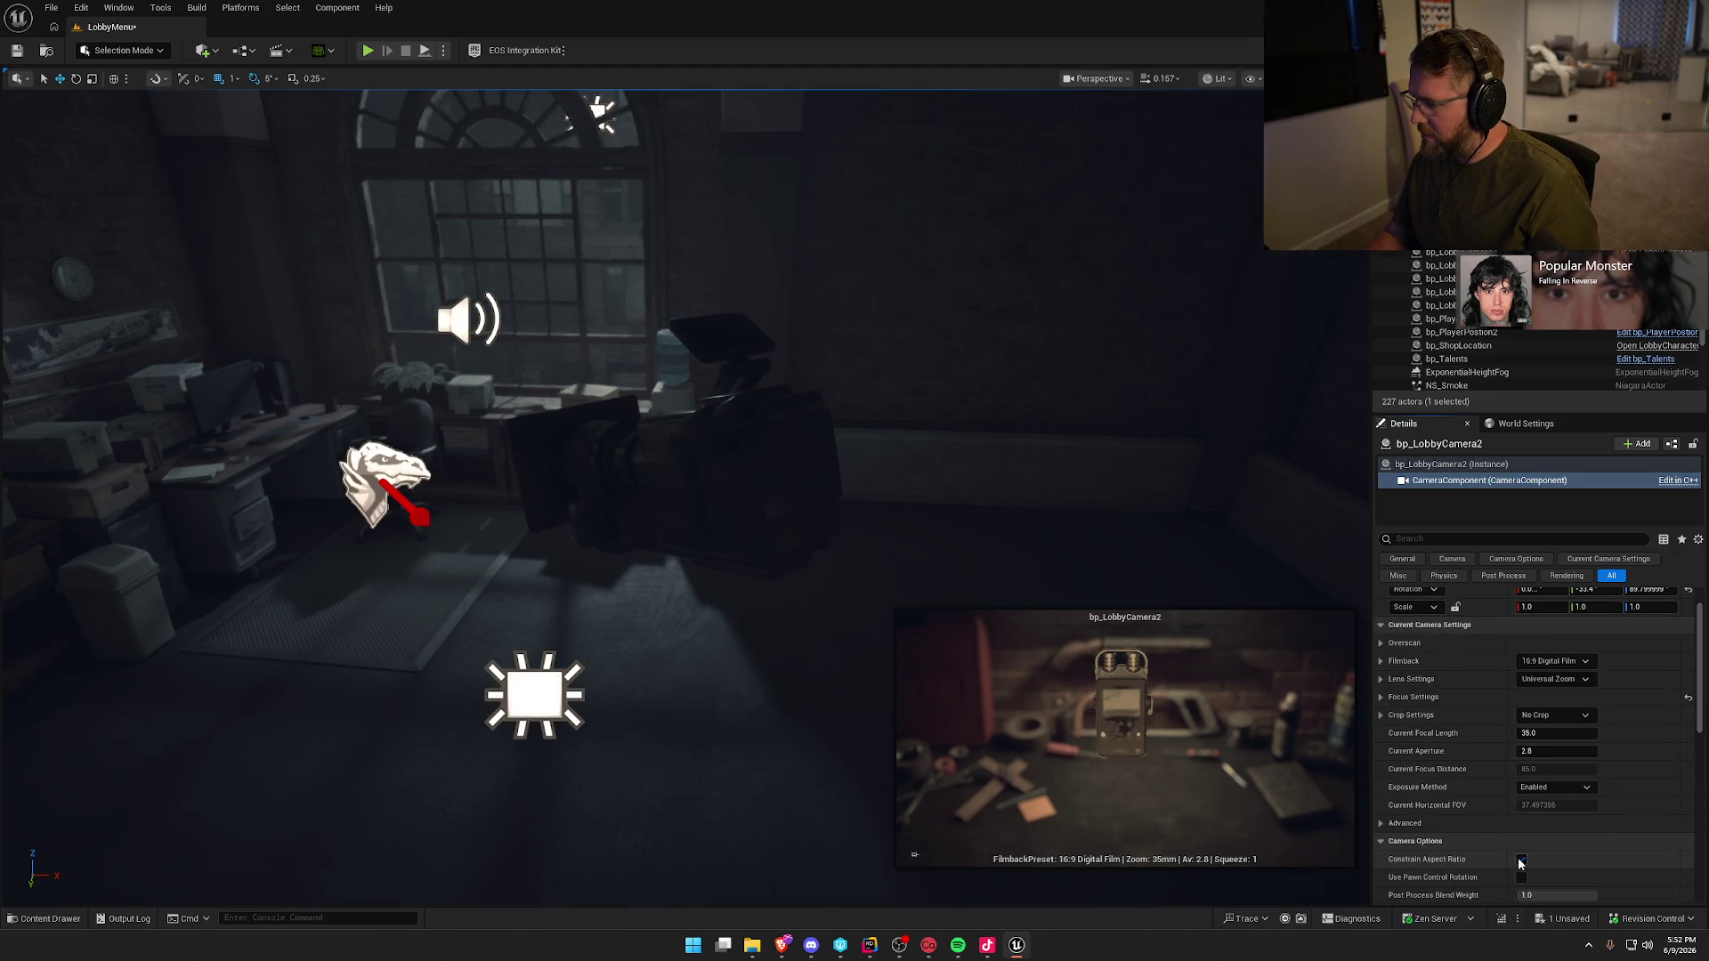
- Turn off Constrain Aspect Ratio on bp_LobbyCamera3 and bp_LobbyCamera4 camera components
key(Down)
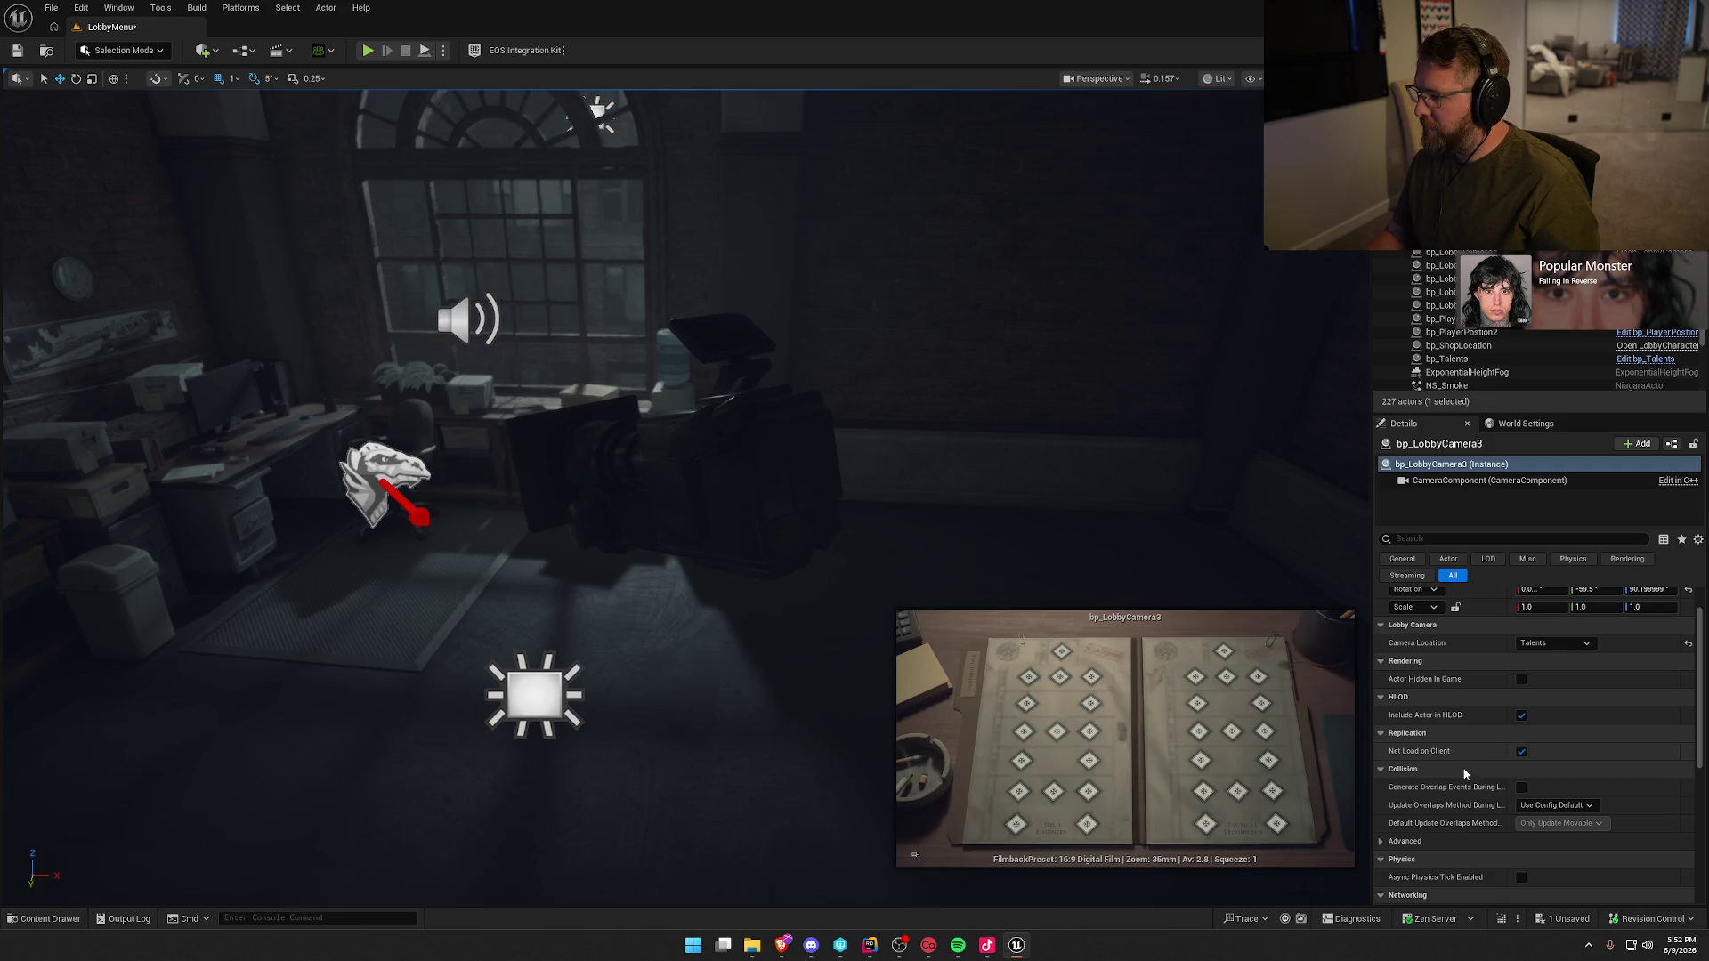
click(1434, 482)
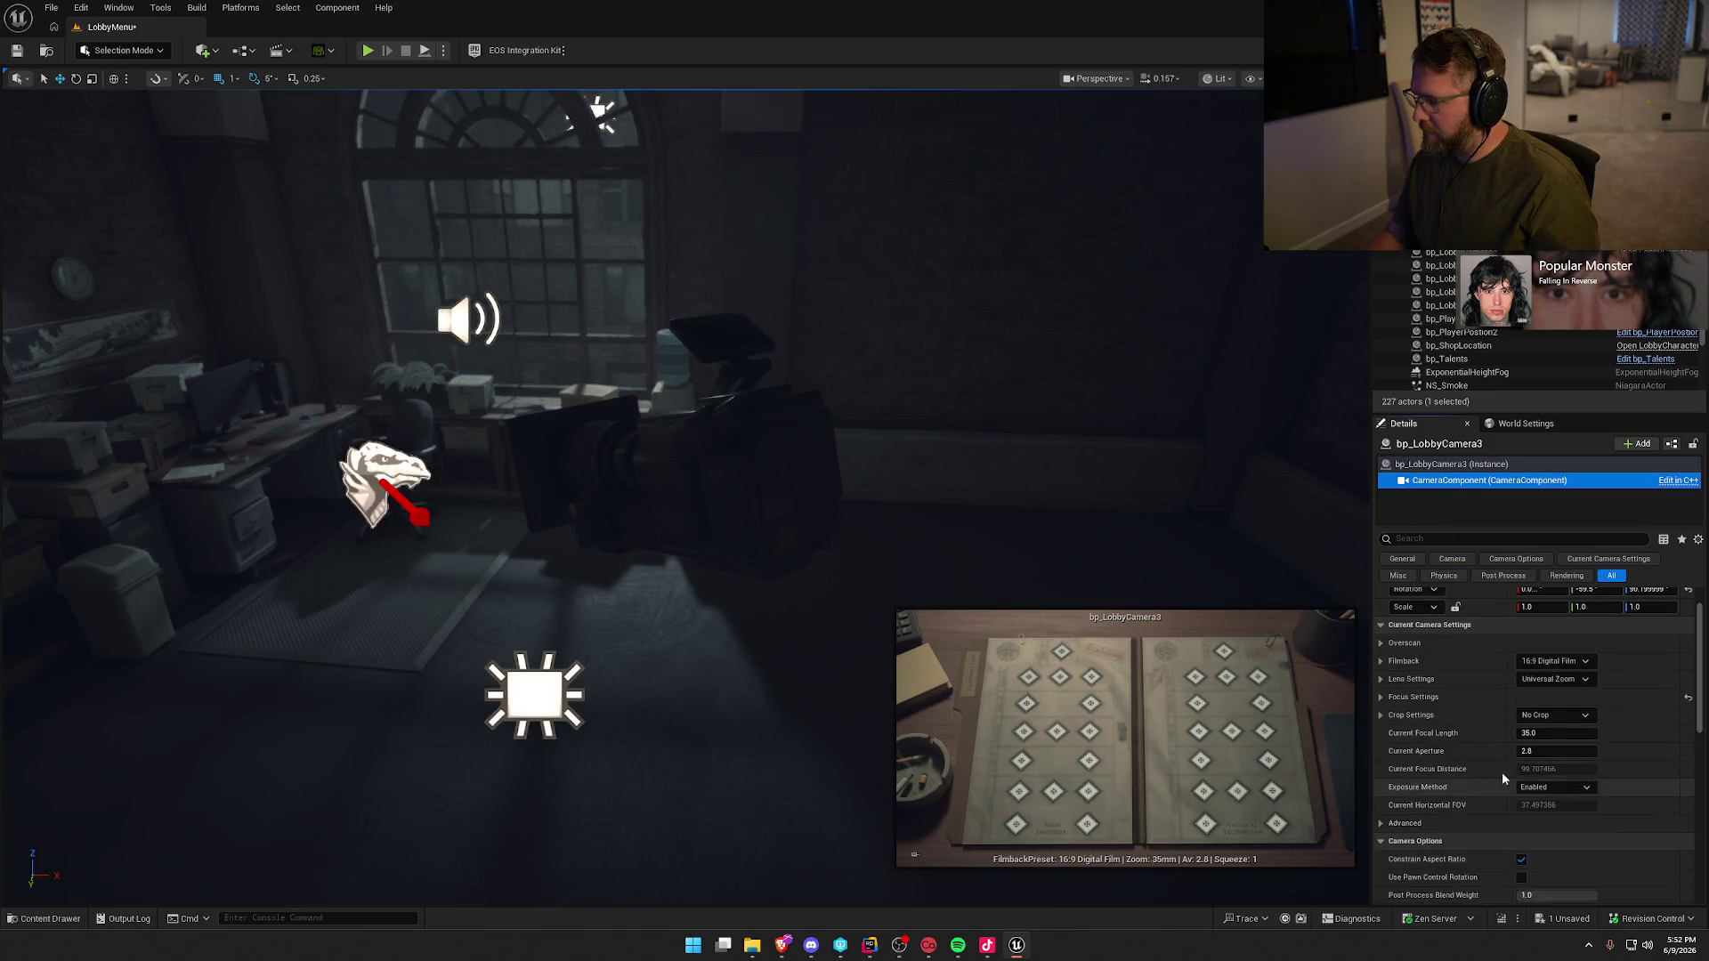
click(1522, 859)
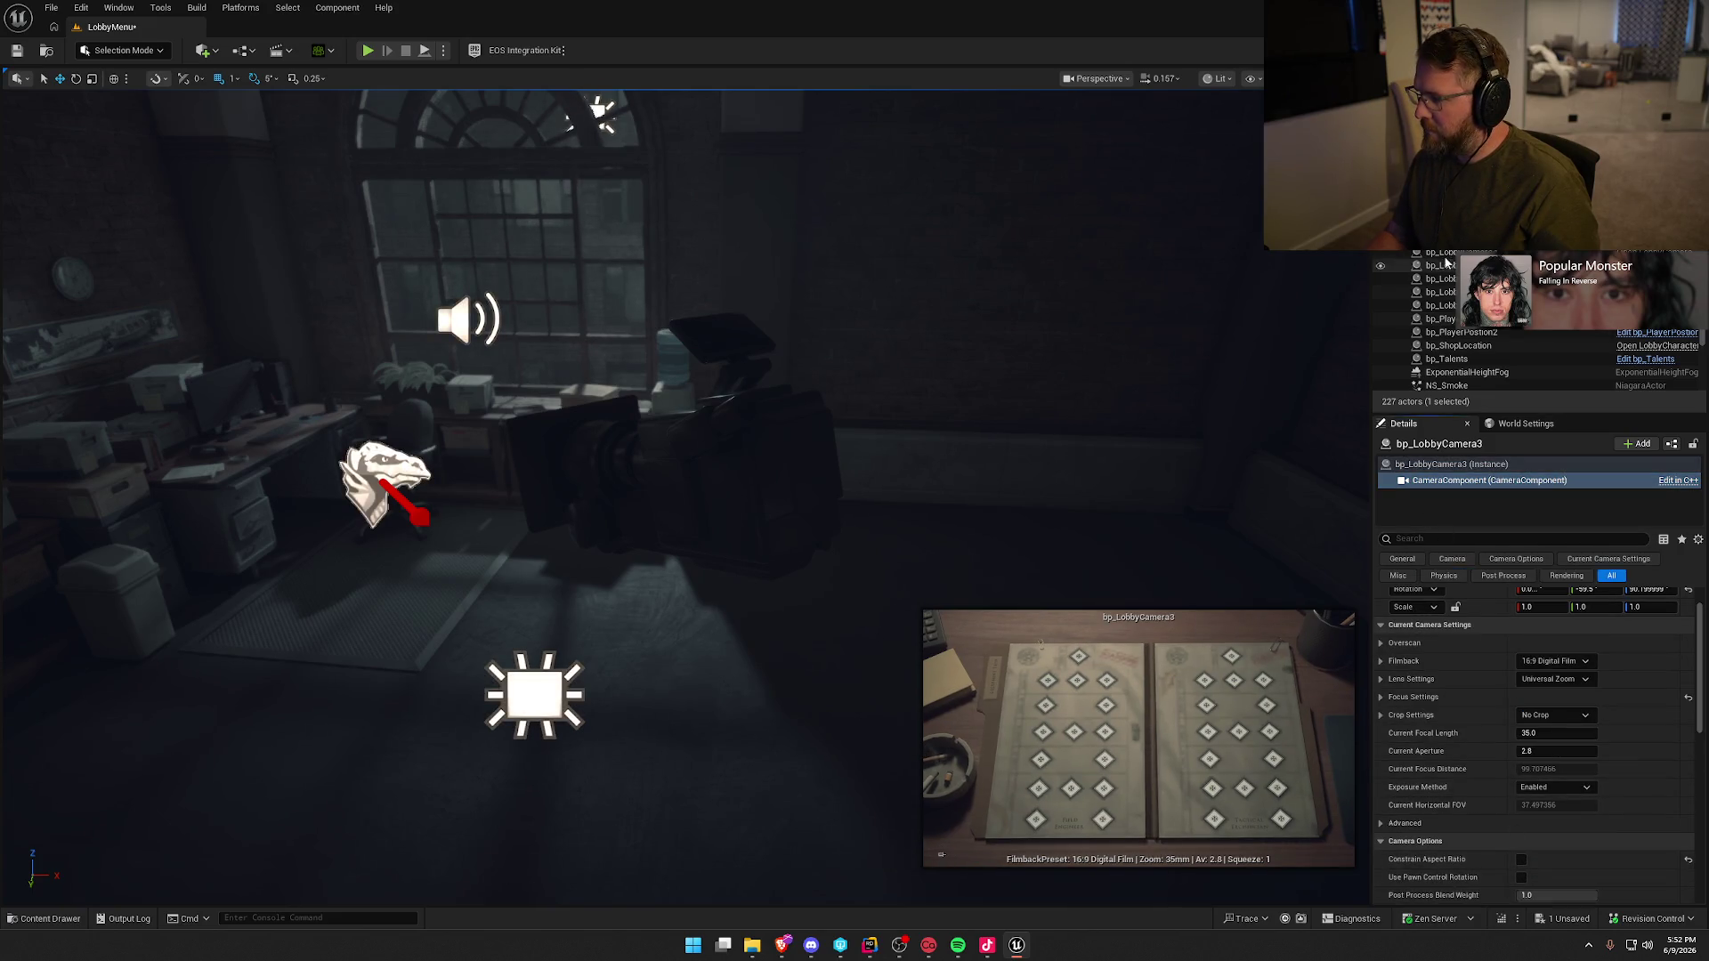
key(Down)
click(1425, 482)
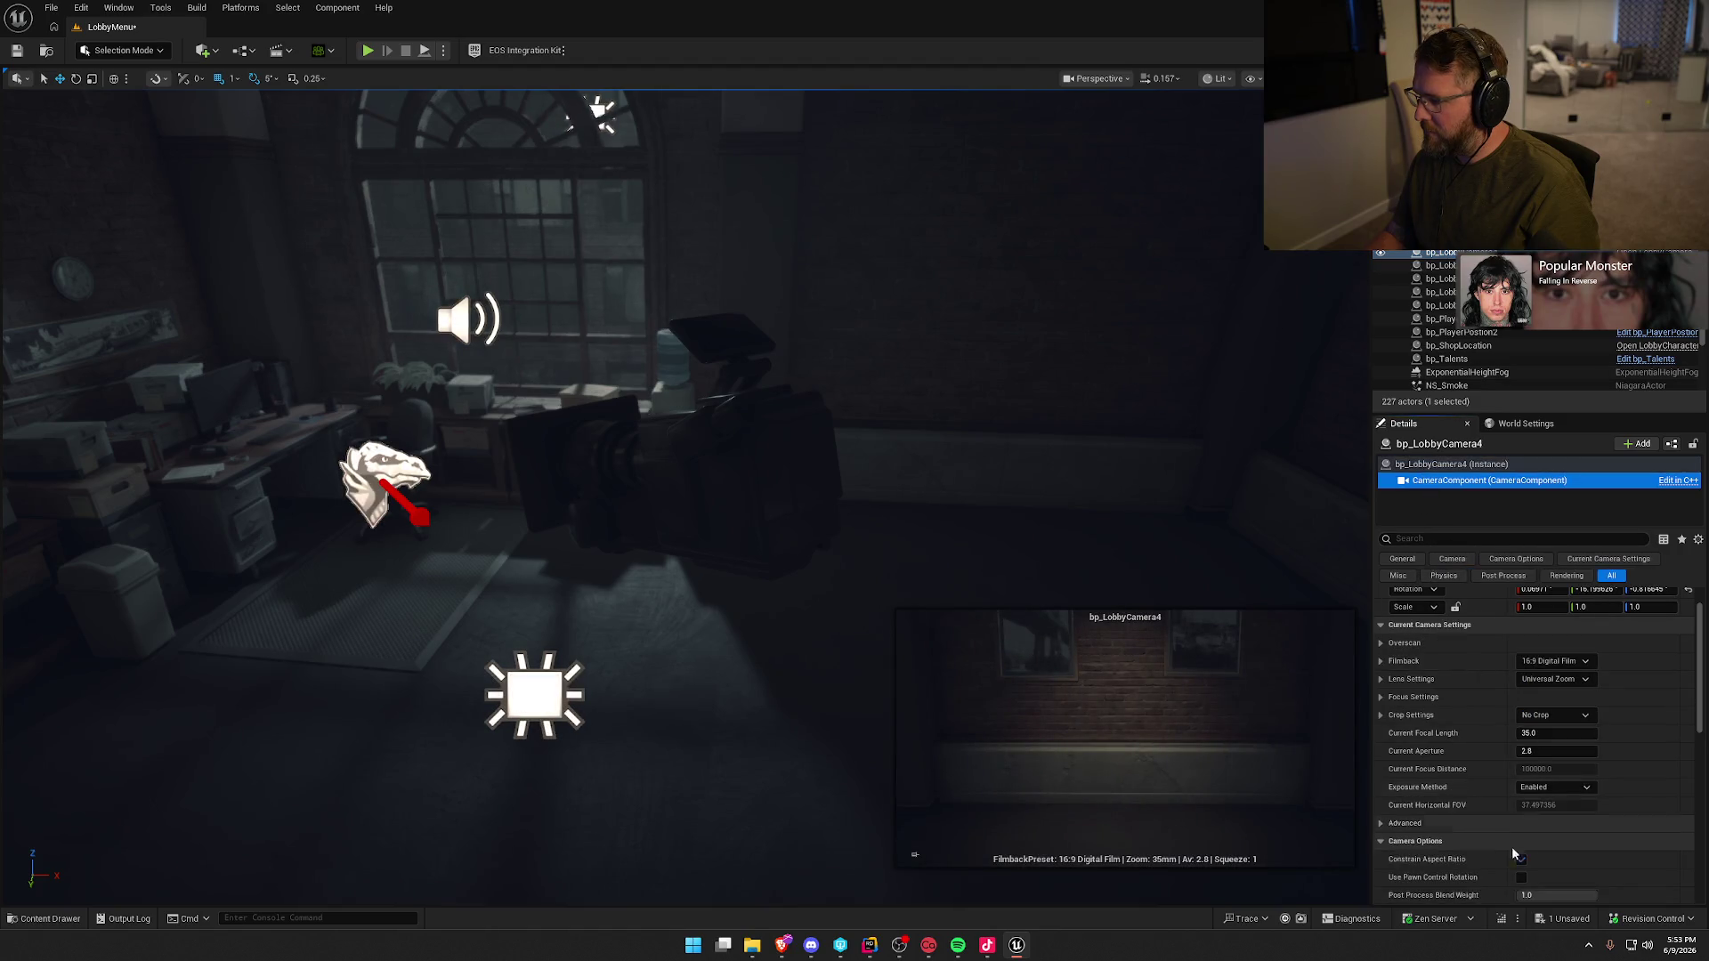
click(1521, 859)
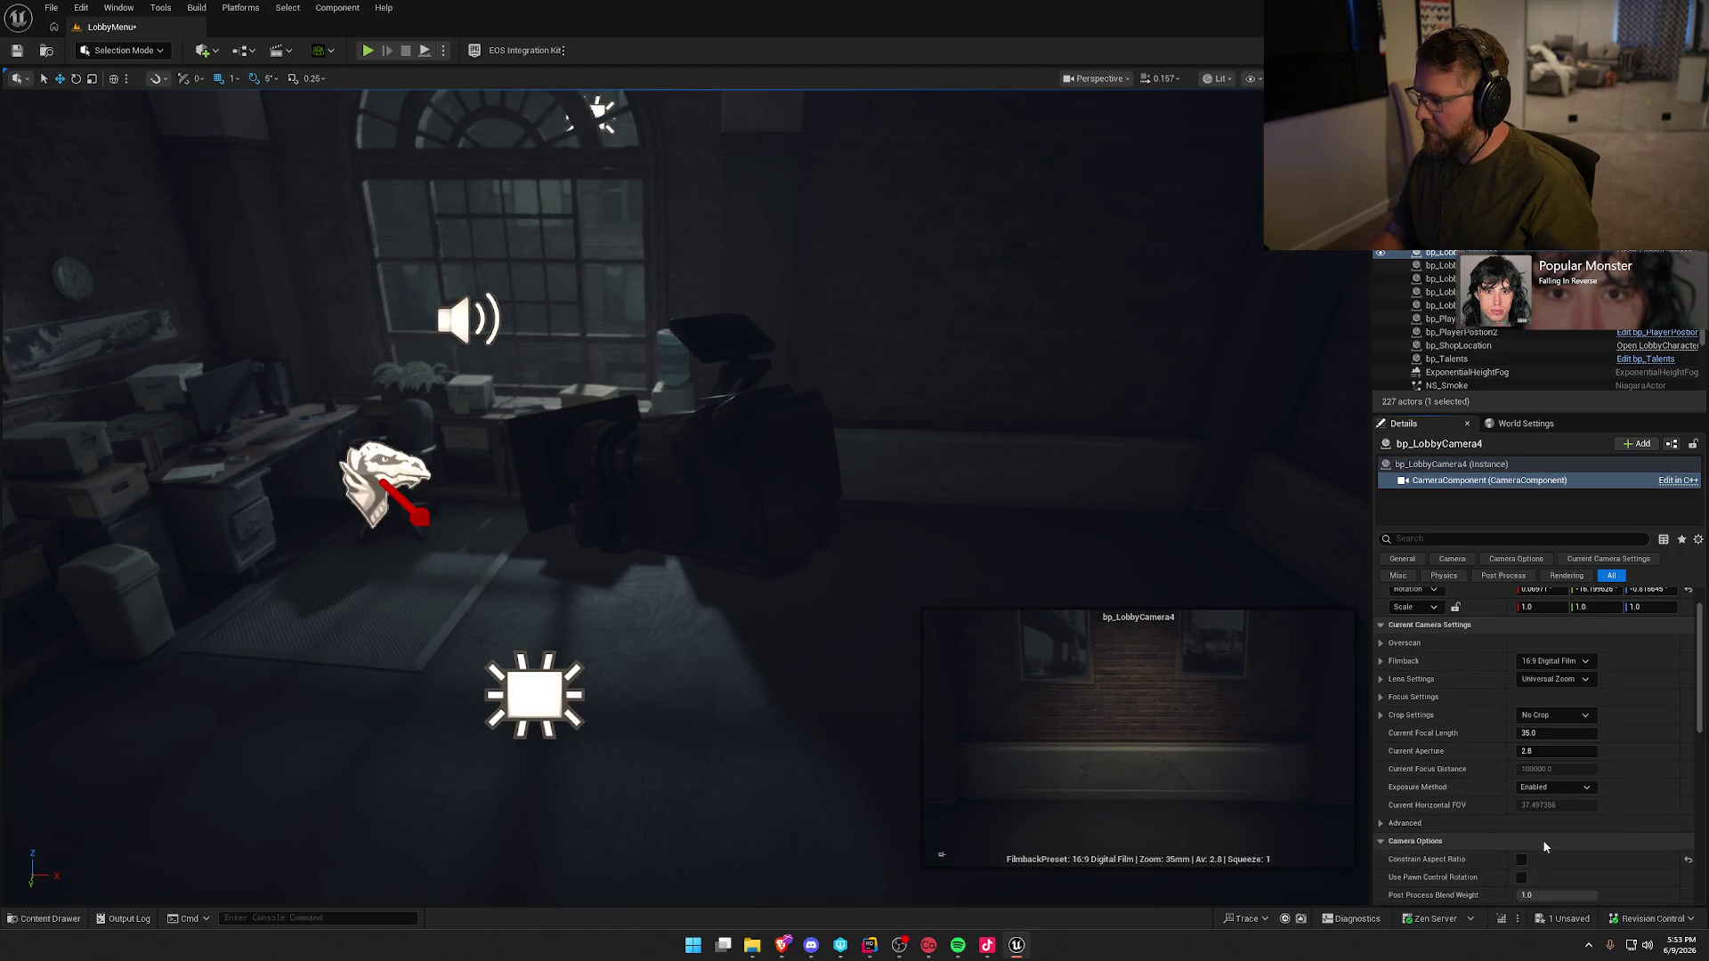
- Turn off Constrain Aspect Ratio on bp_LobbyCamera5, inspect bp_LobbyCamera6, then reselect bp_LobbyCamera4
click(1440, 265)
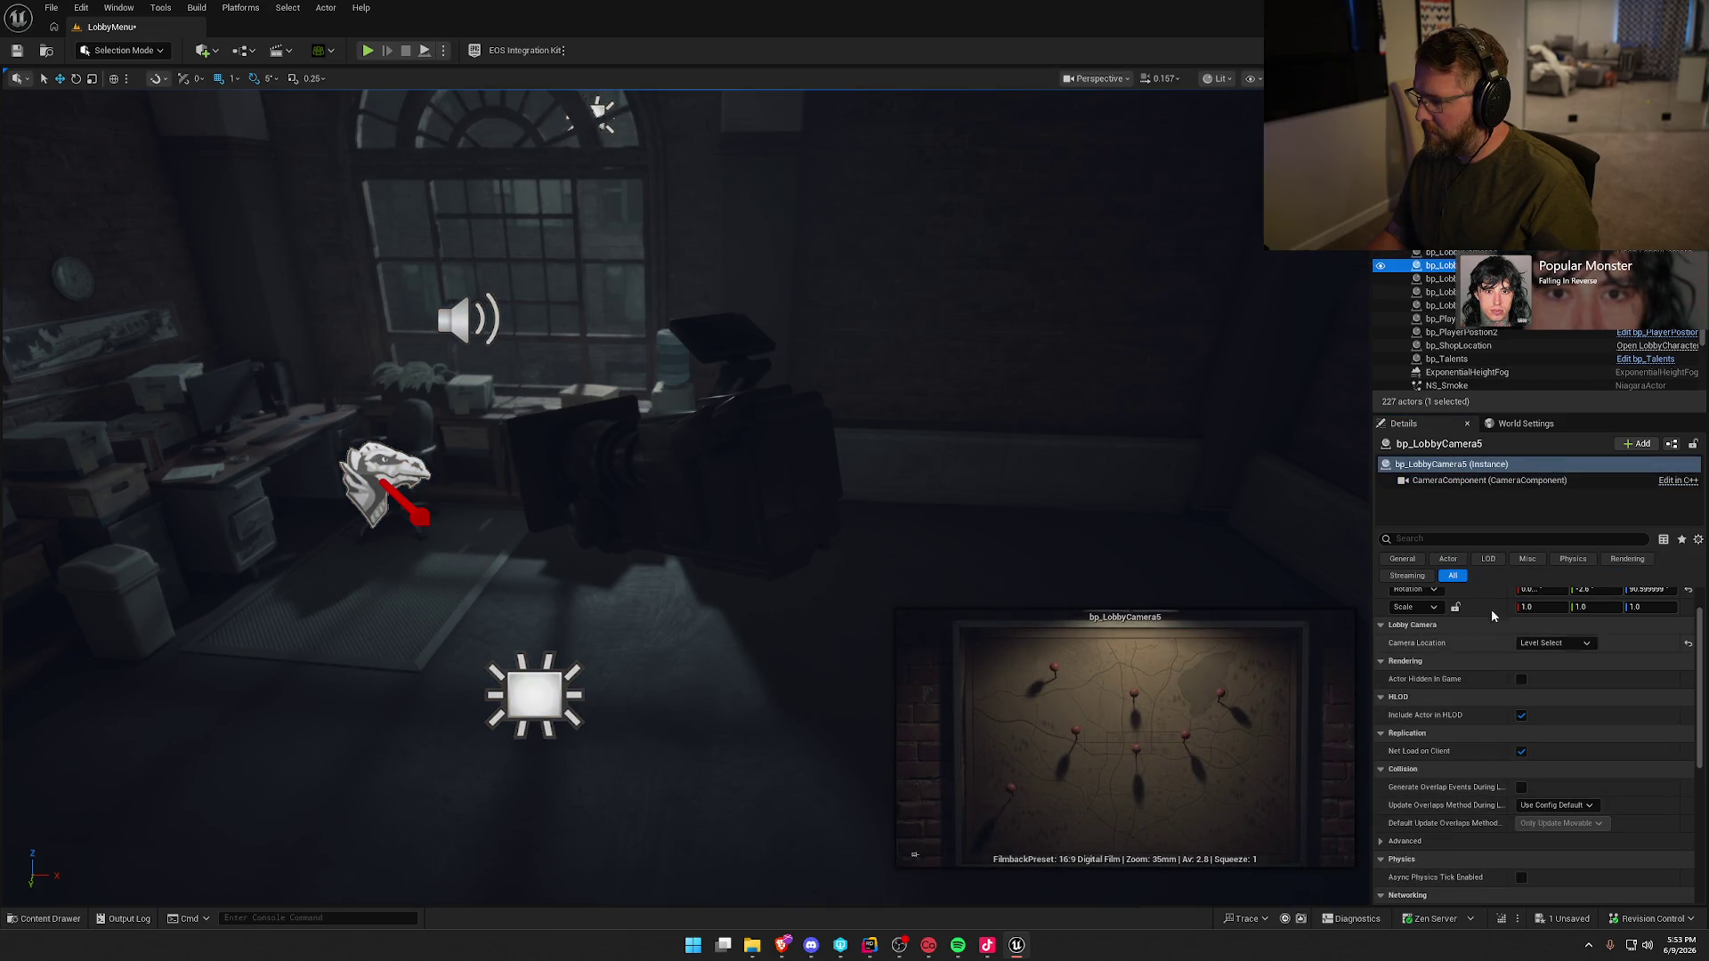
click(1450, 481)
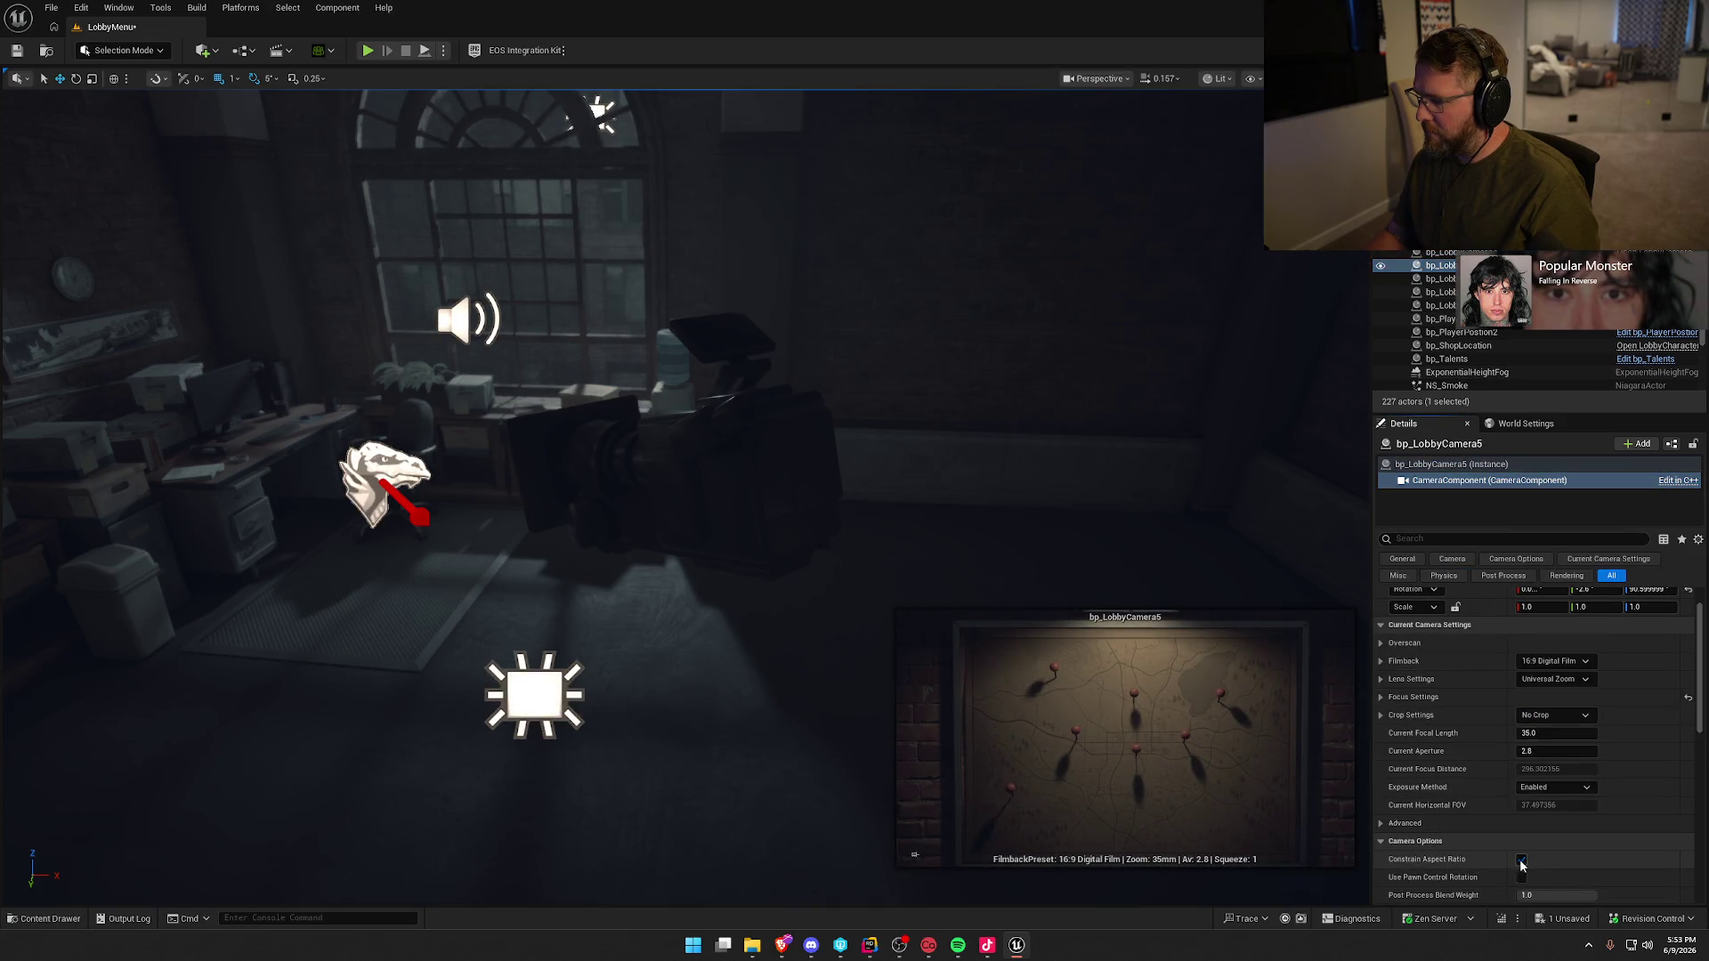
click(1521, 860)
click(1440, 279)
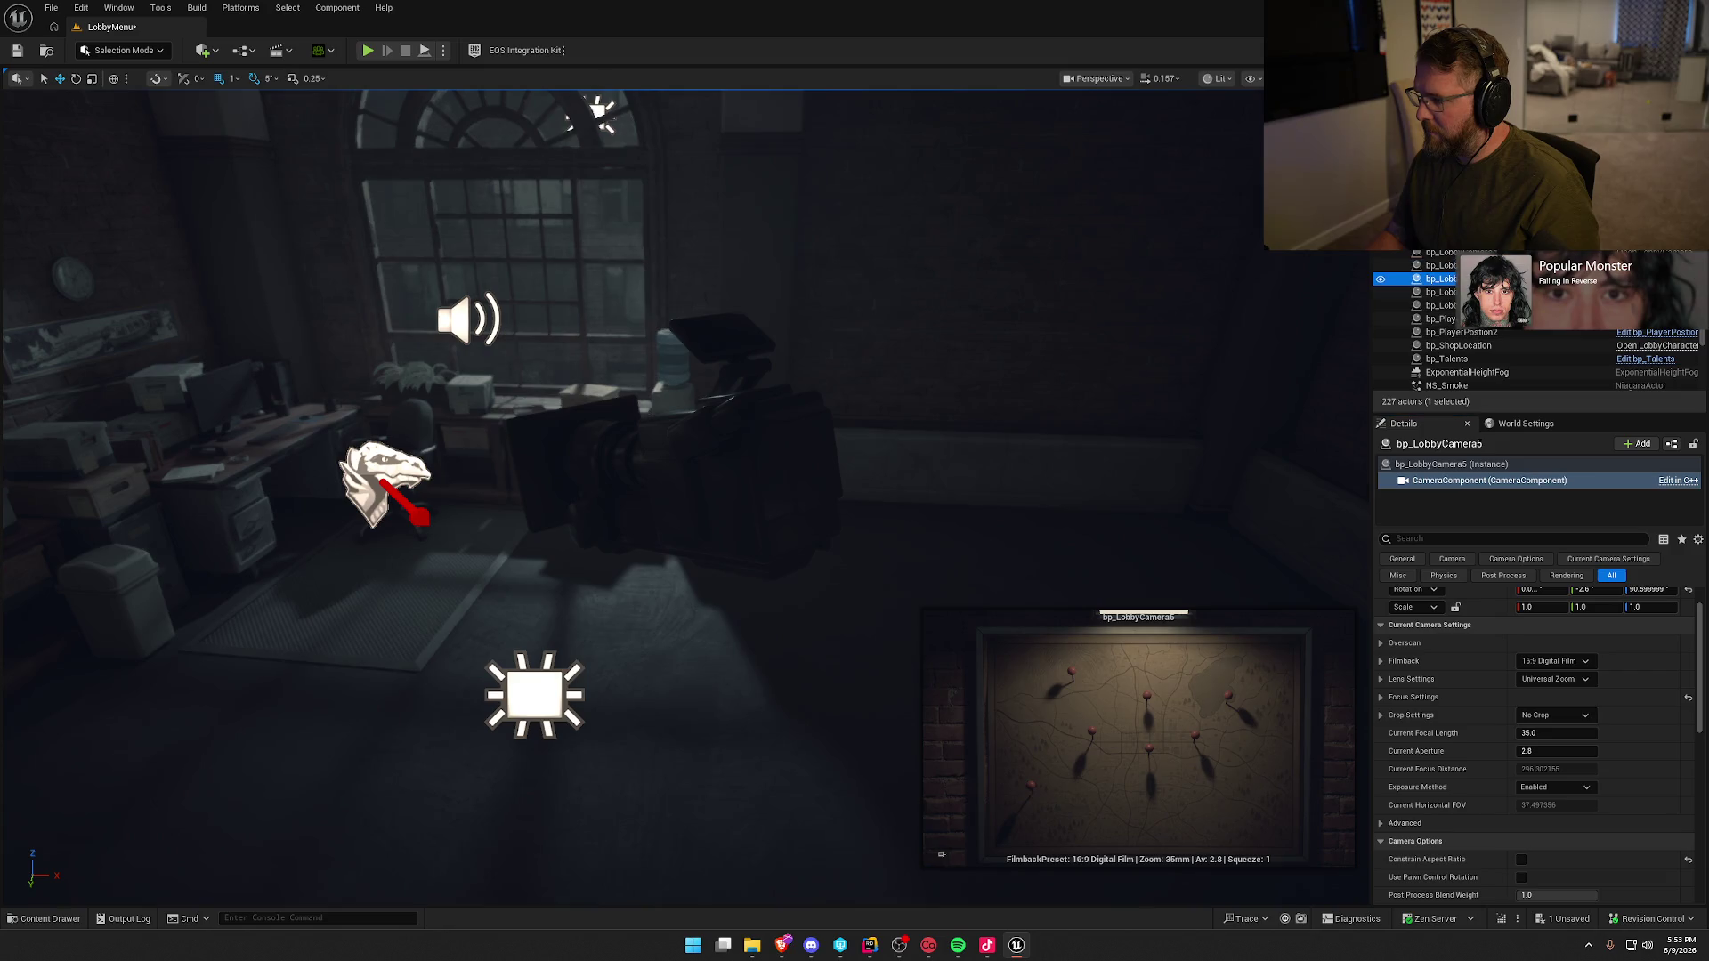
click(1451, 481)
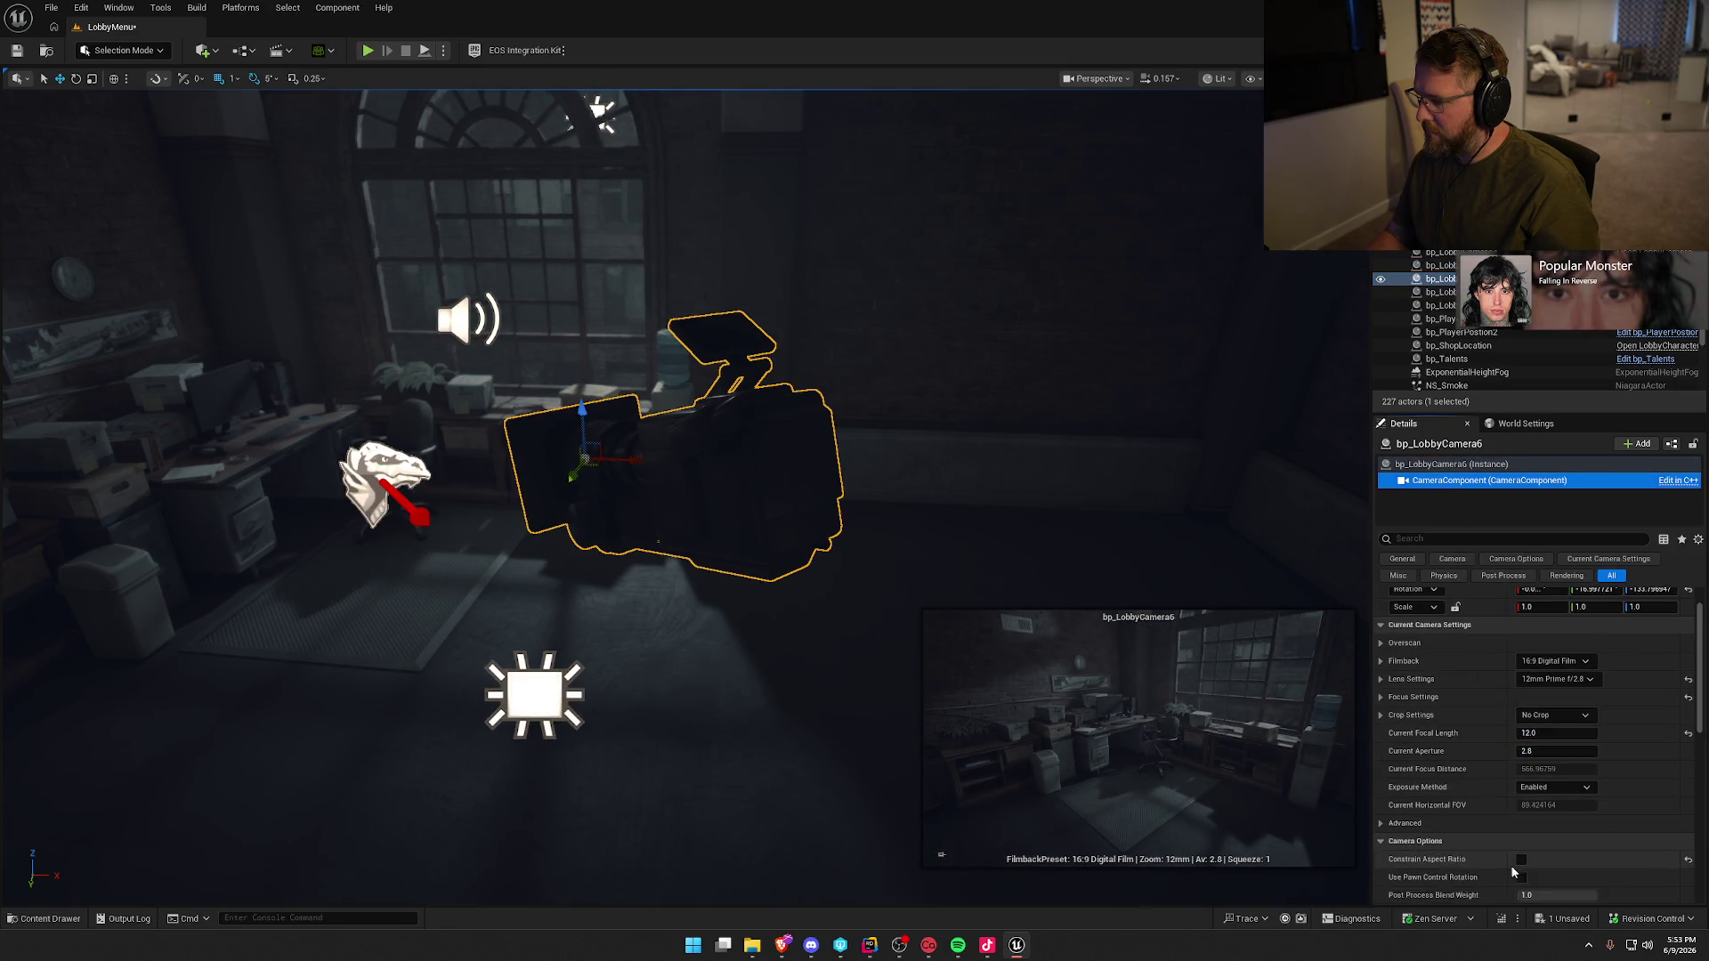
click(1441, 253)
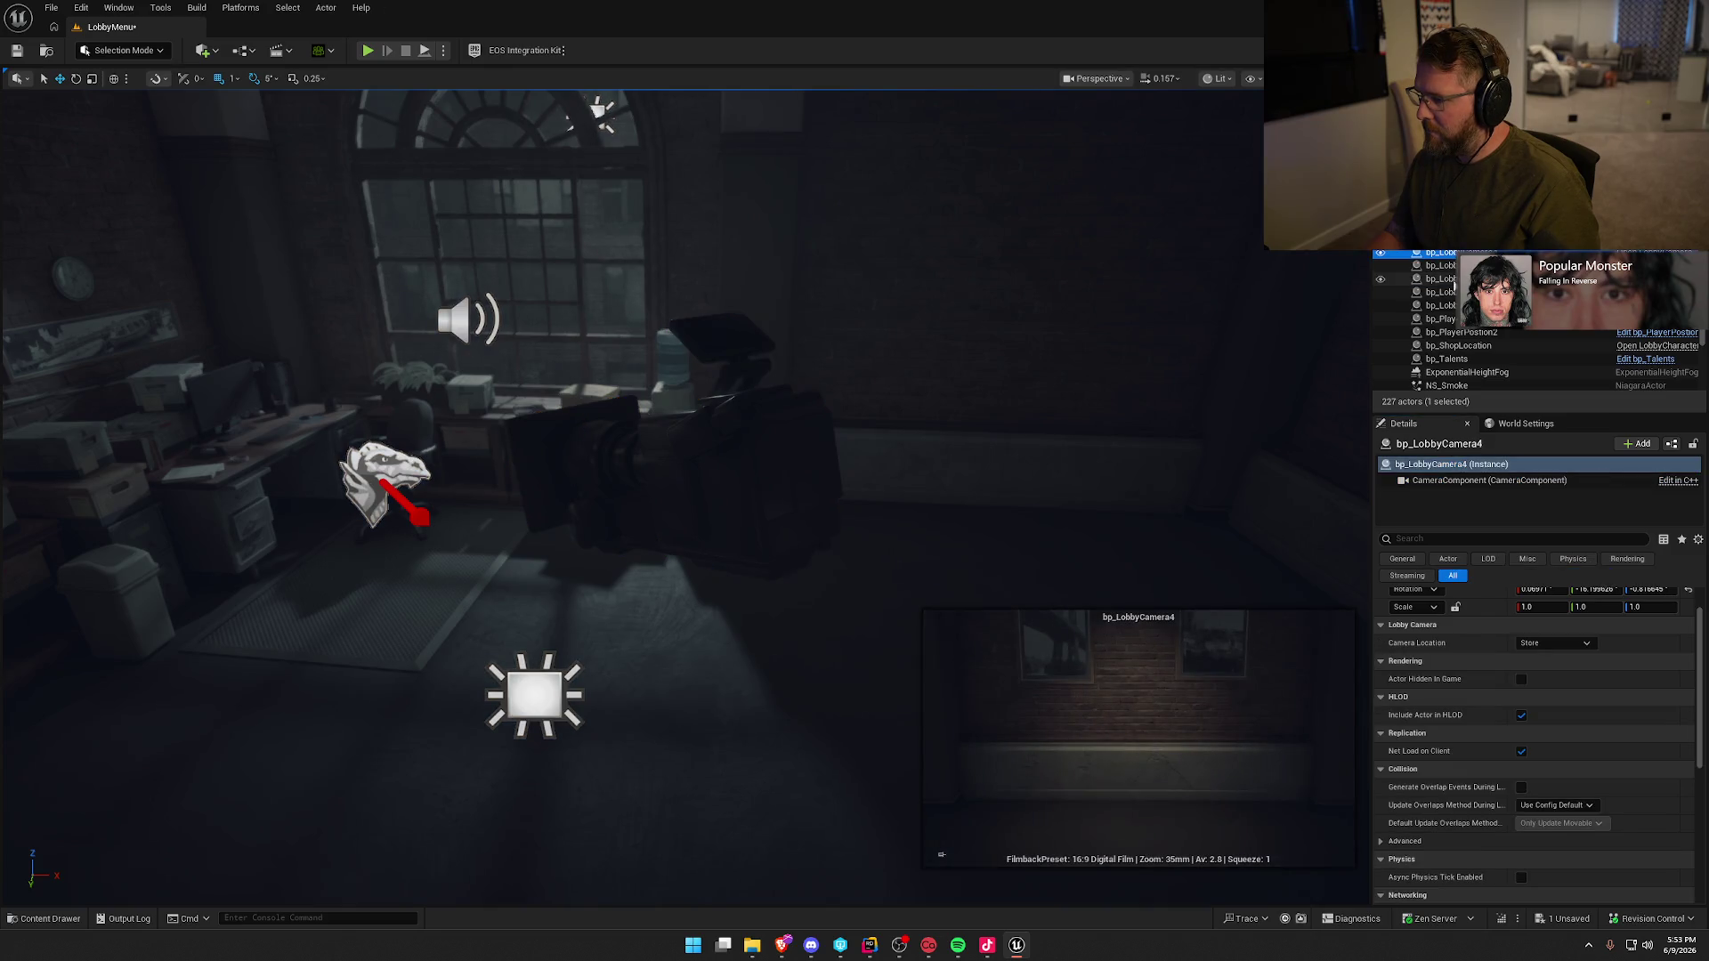
- Pilot bp_LobbyCamera4, eyedrop its manual focus distance (725.397766 cm) from the brick wall, then eject
right_click(1454, 282)
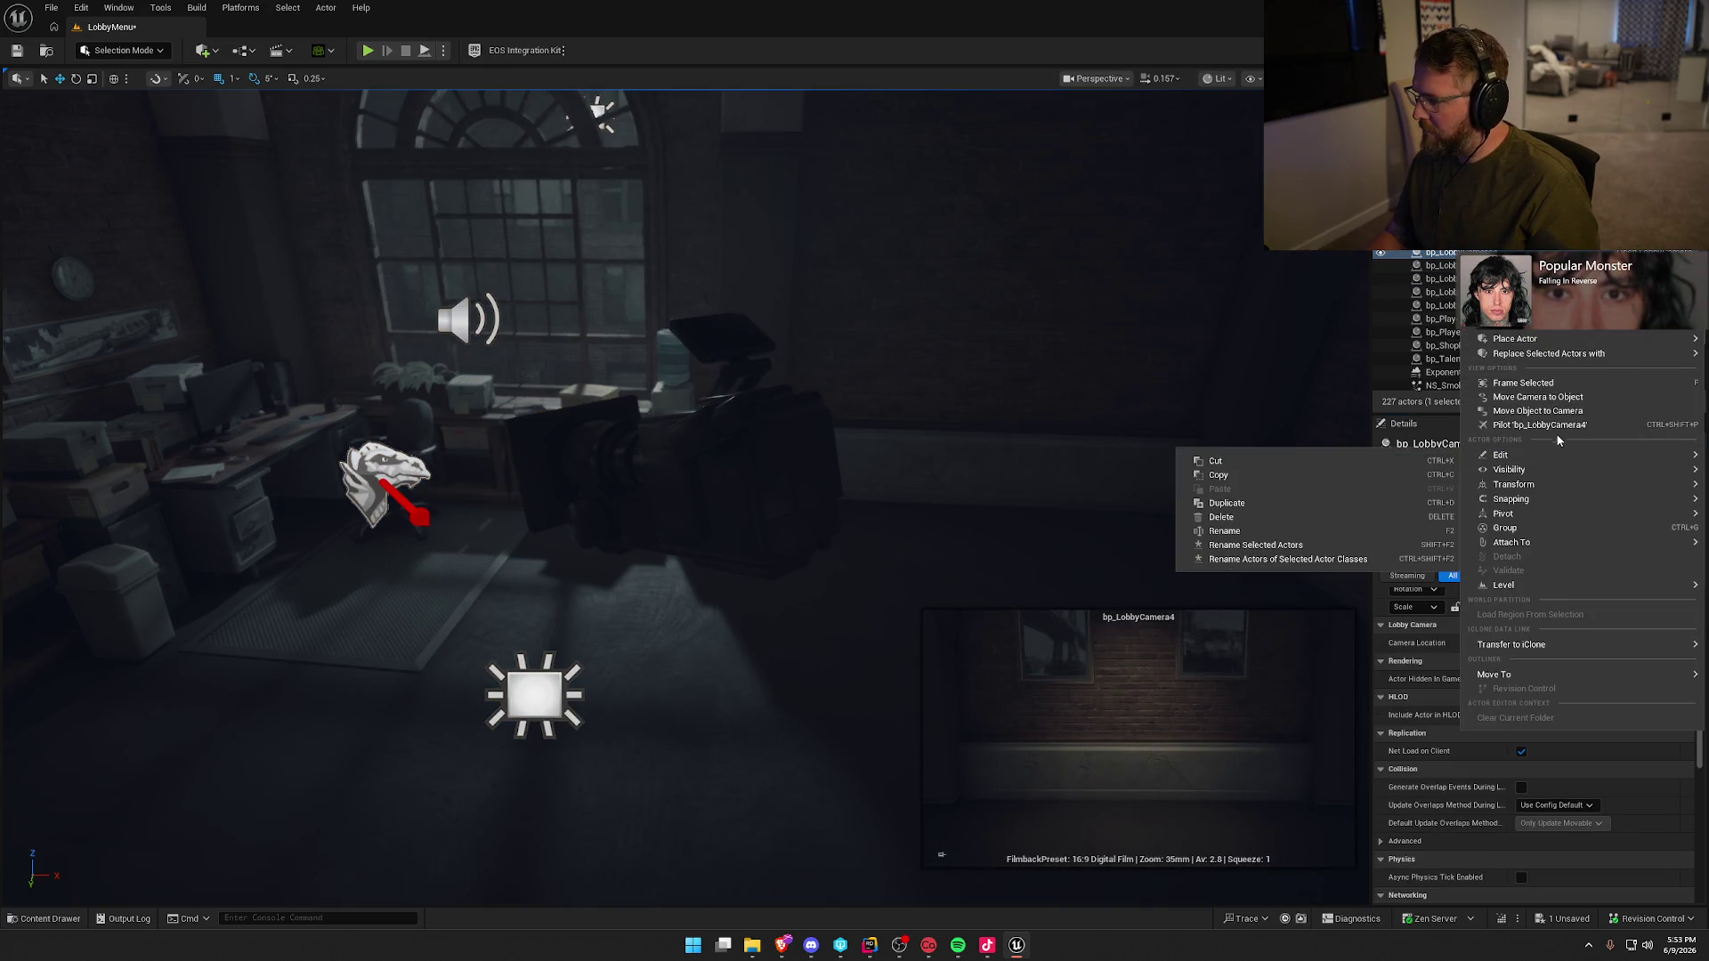
click(1557, 428)
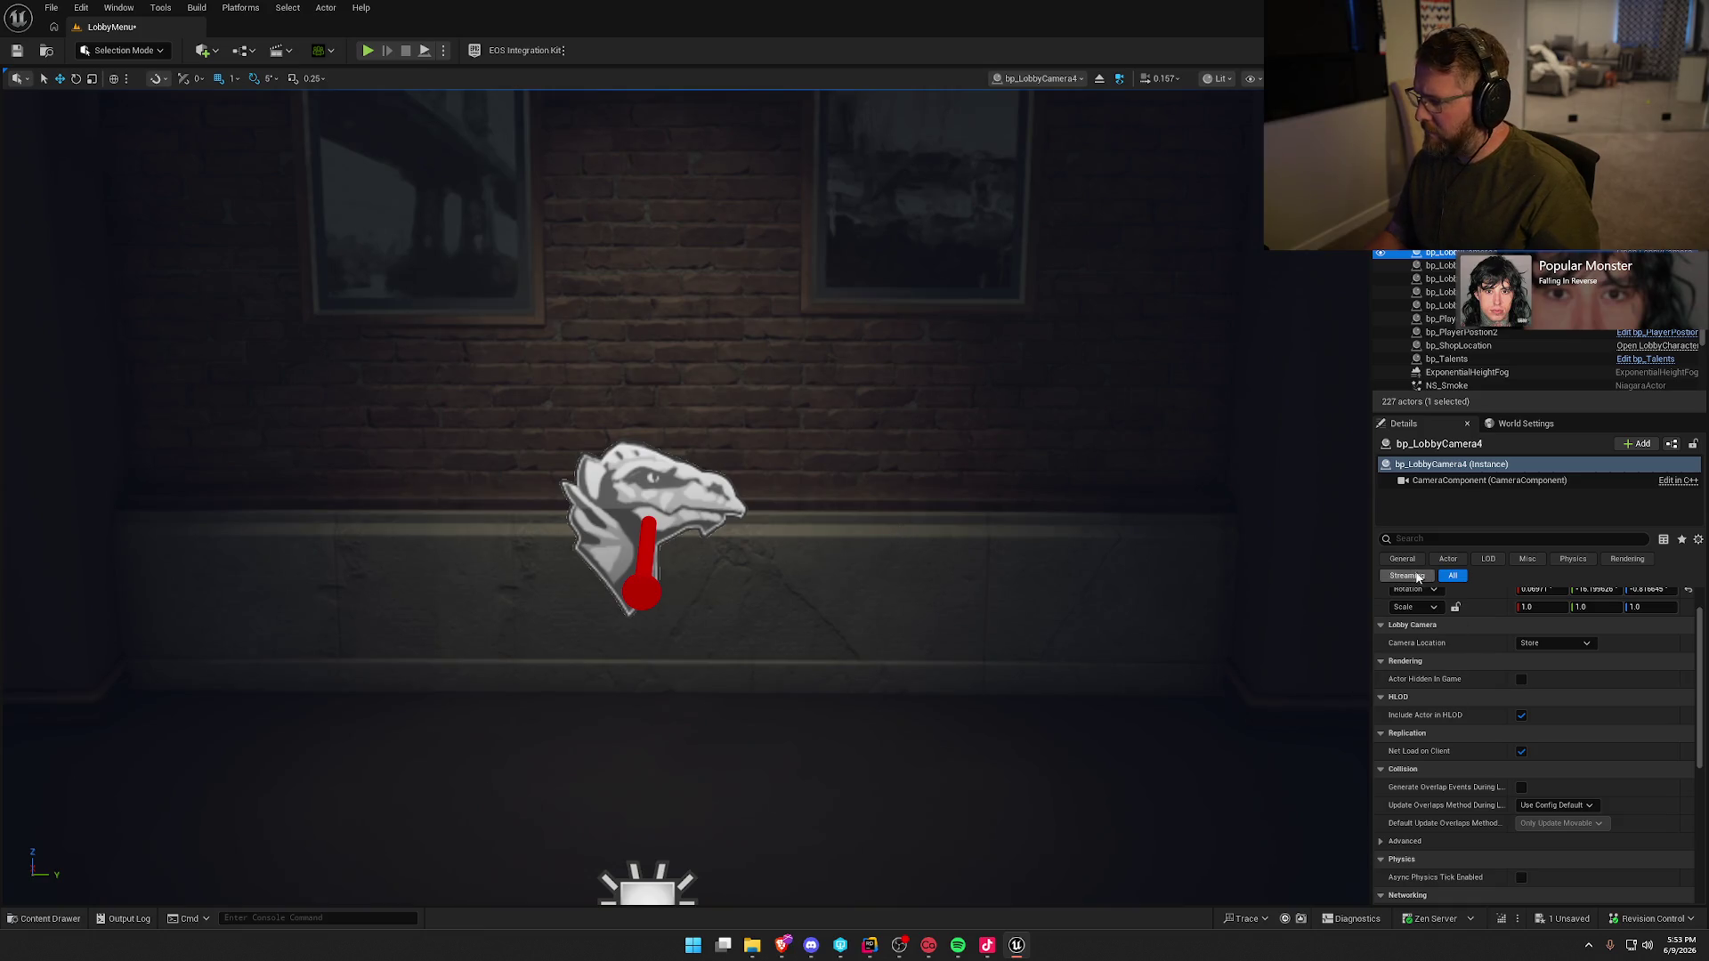
scroll(1472, 734, up, 2)
click(1433, 481)
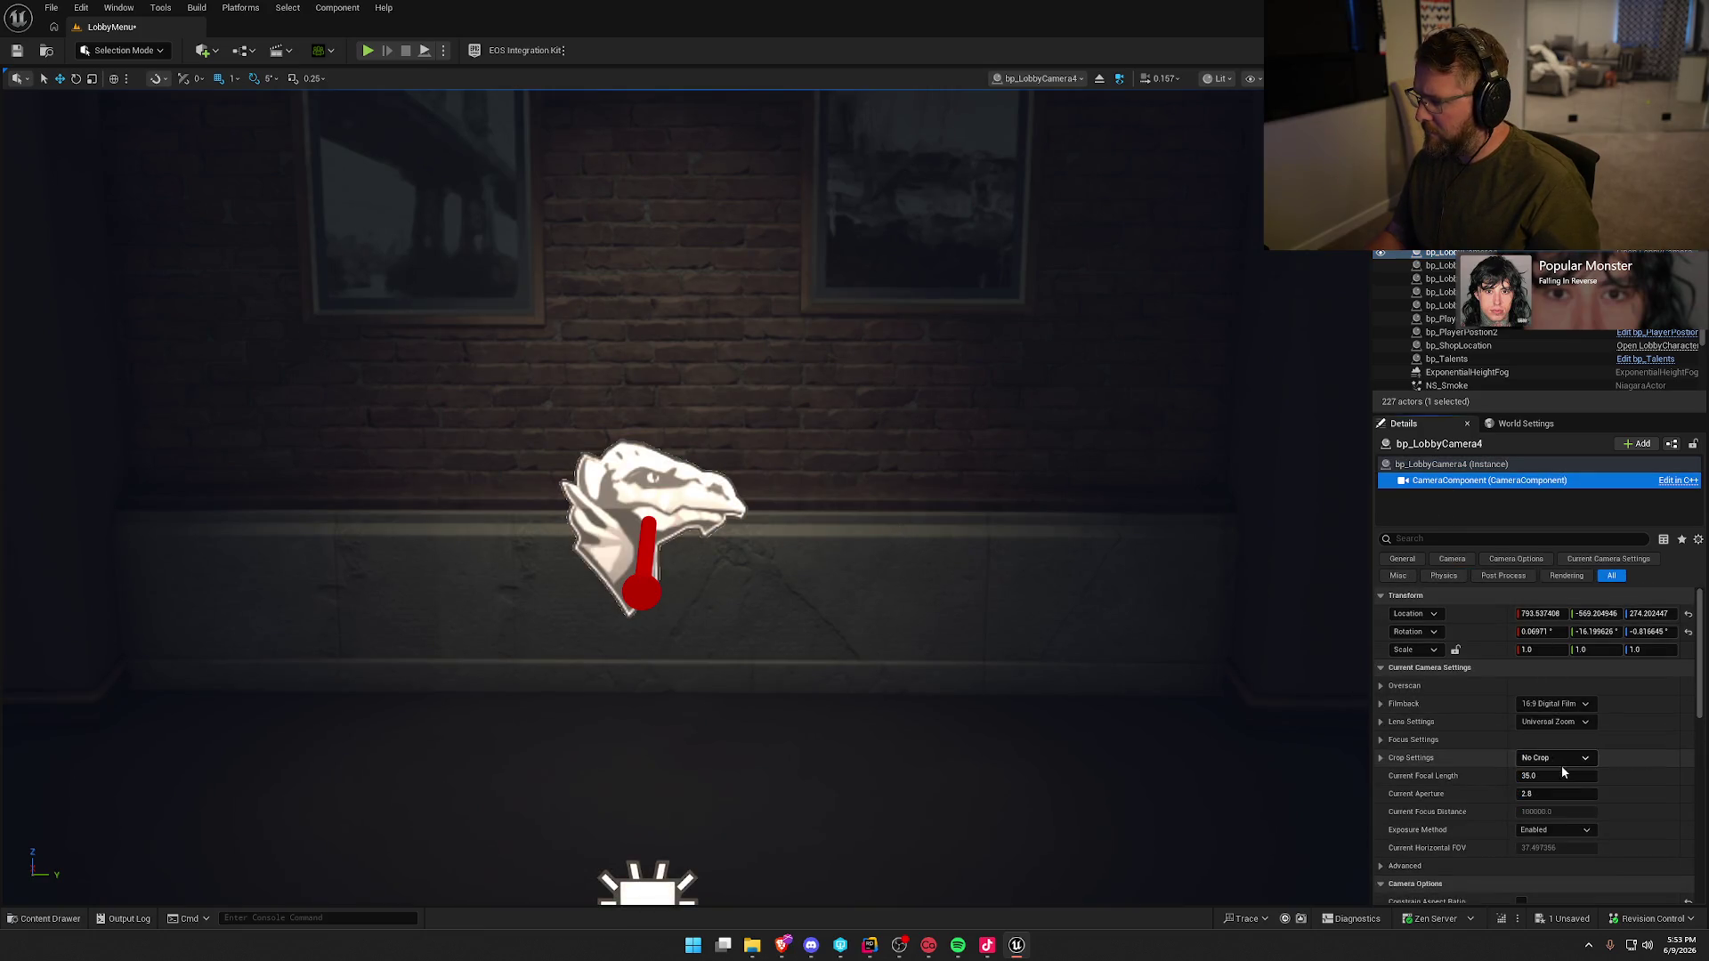
click(1567, 740)
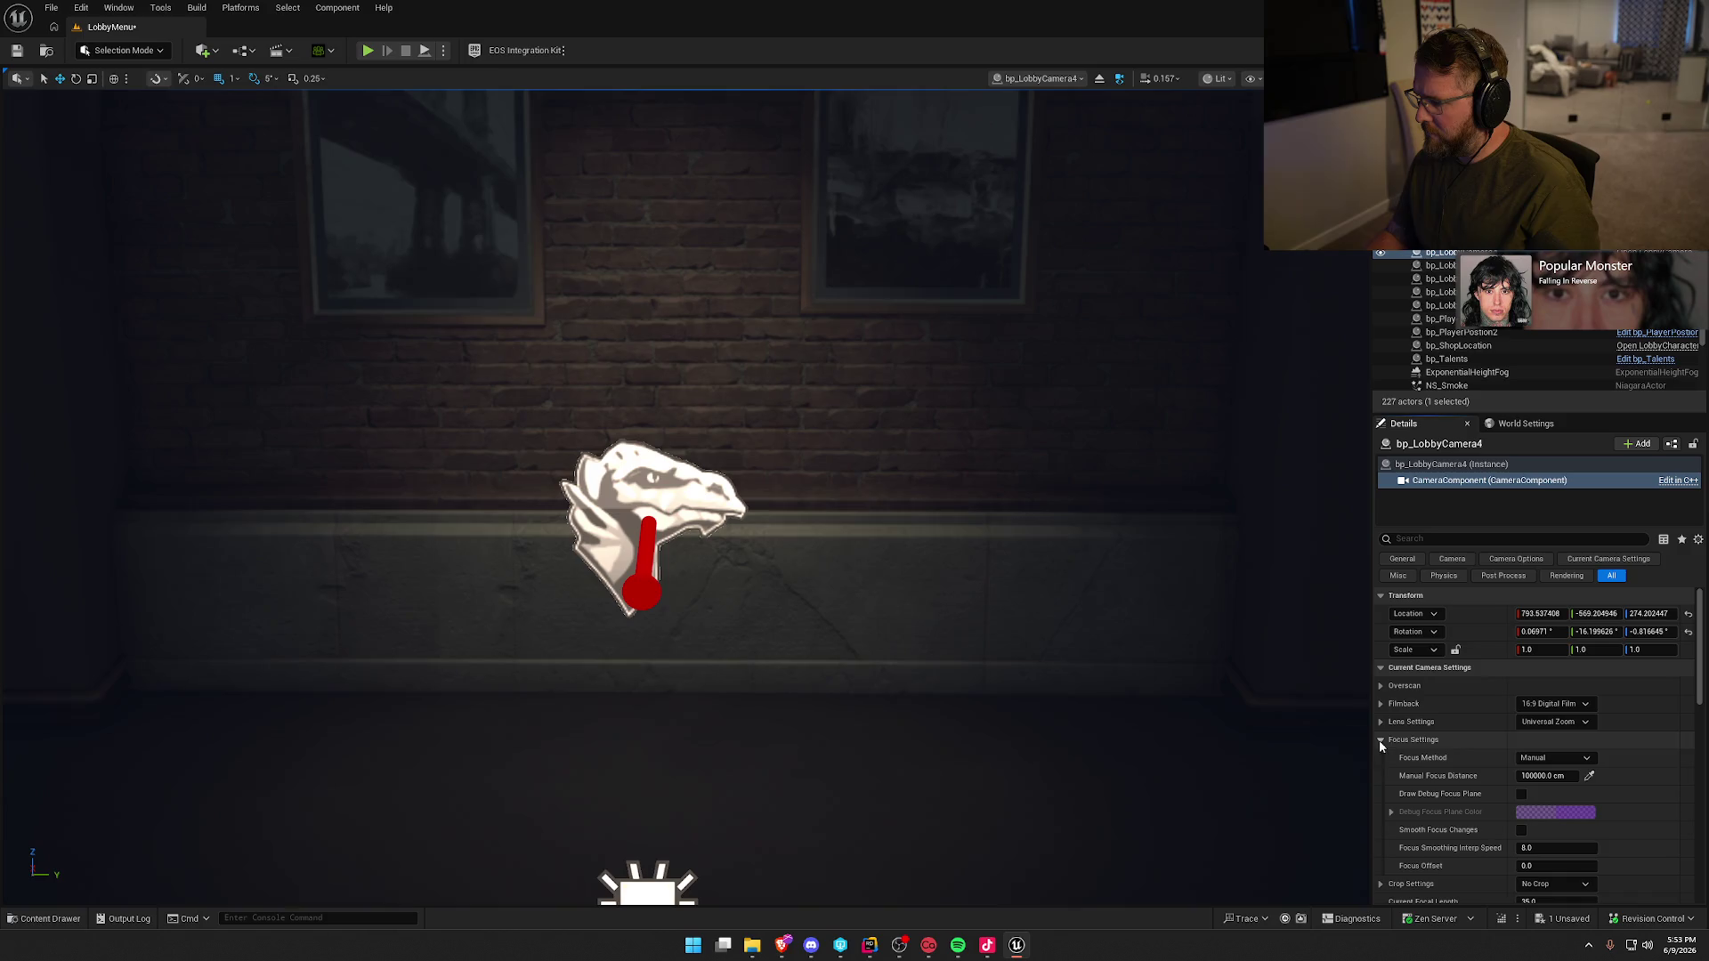
click(1590, 776)
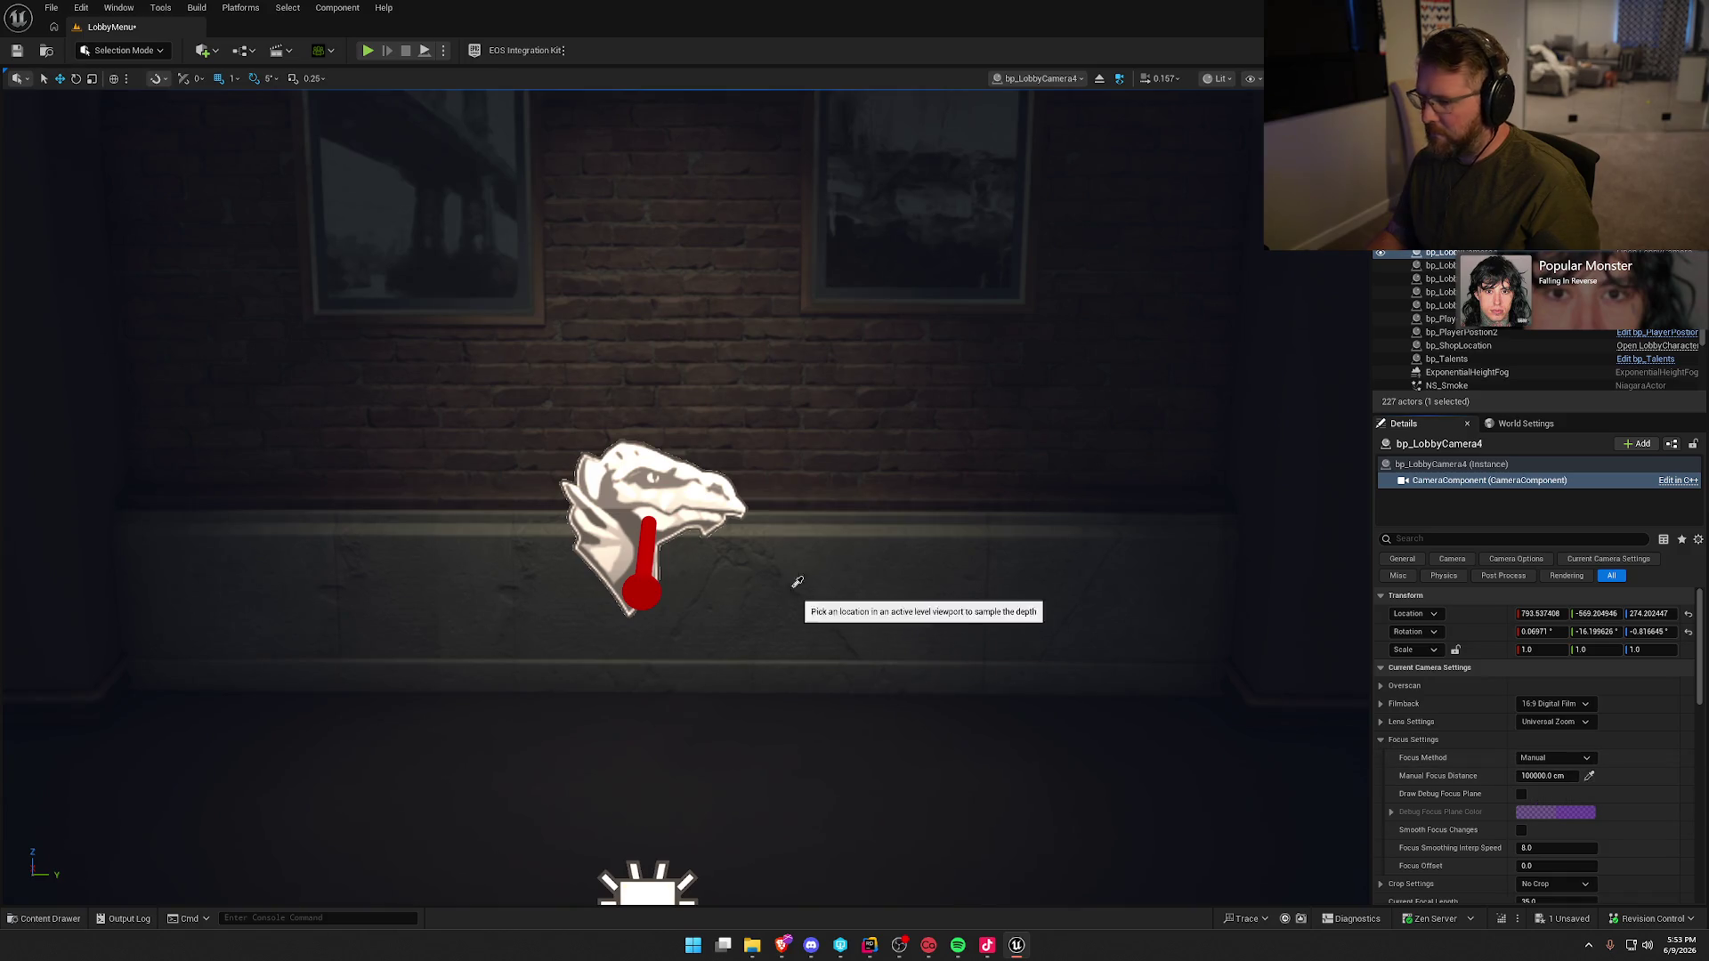
click(647, 514)
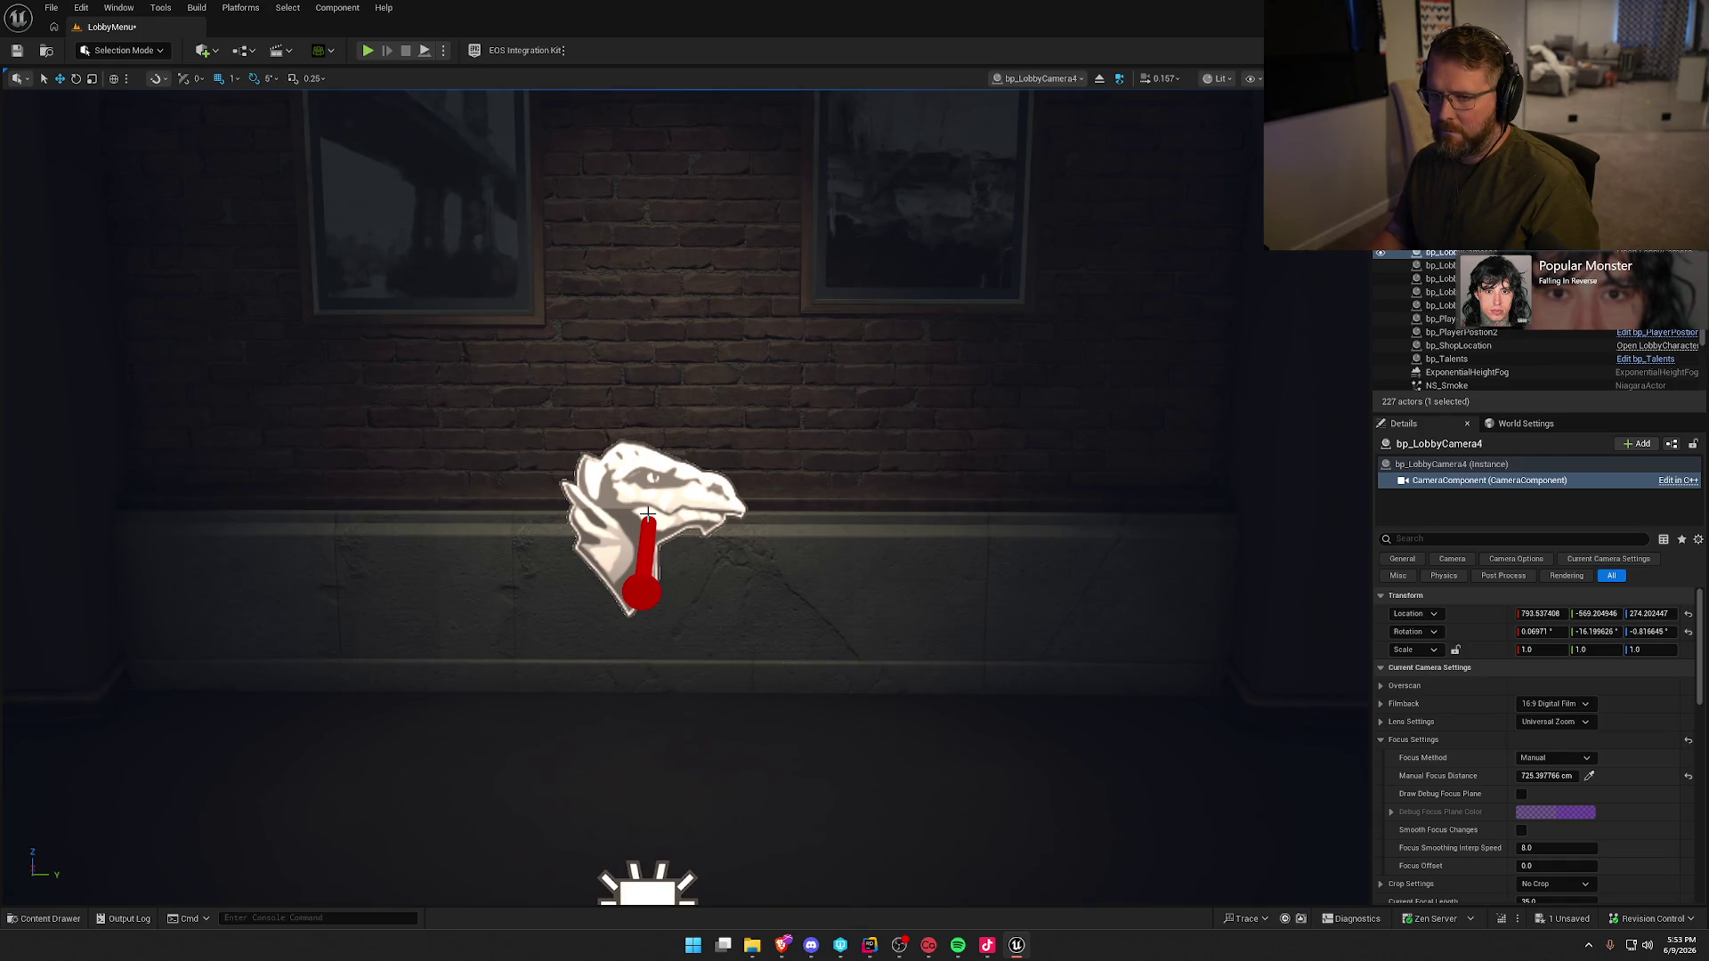
click(1100, 80)
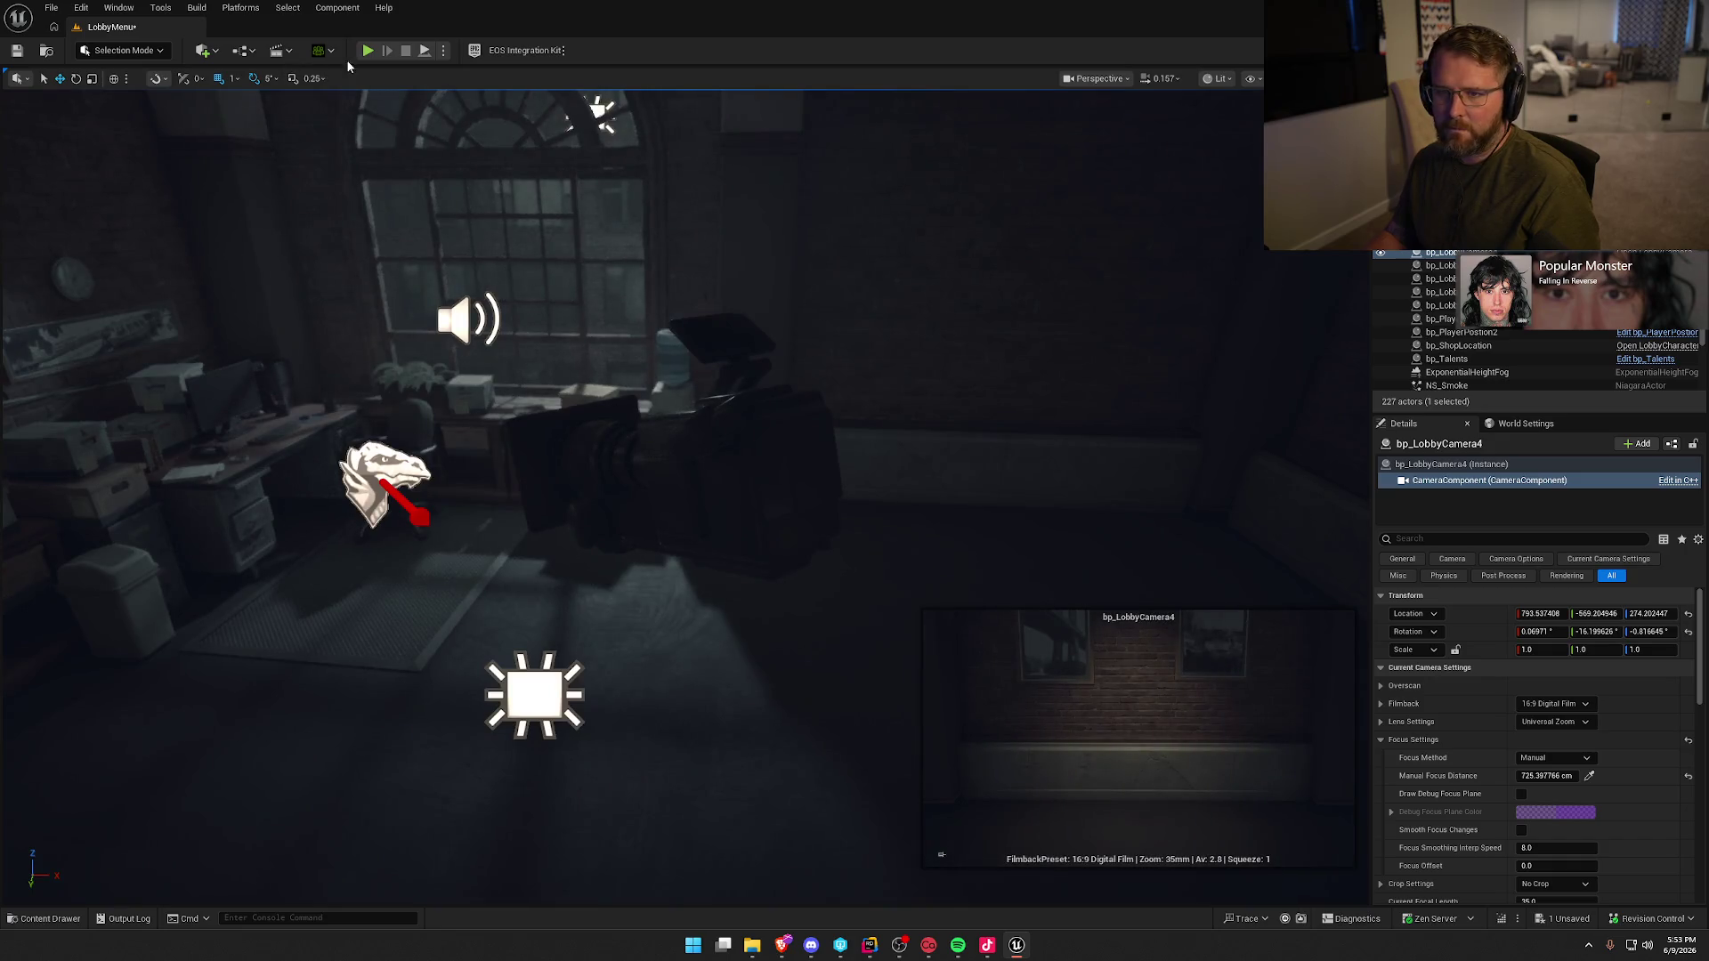
- Play the lobby, visit Store, pick a character, and open The Hauntings' map selection screen
key(alt+p)
click(947, 156)
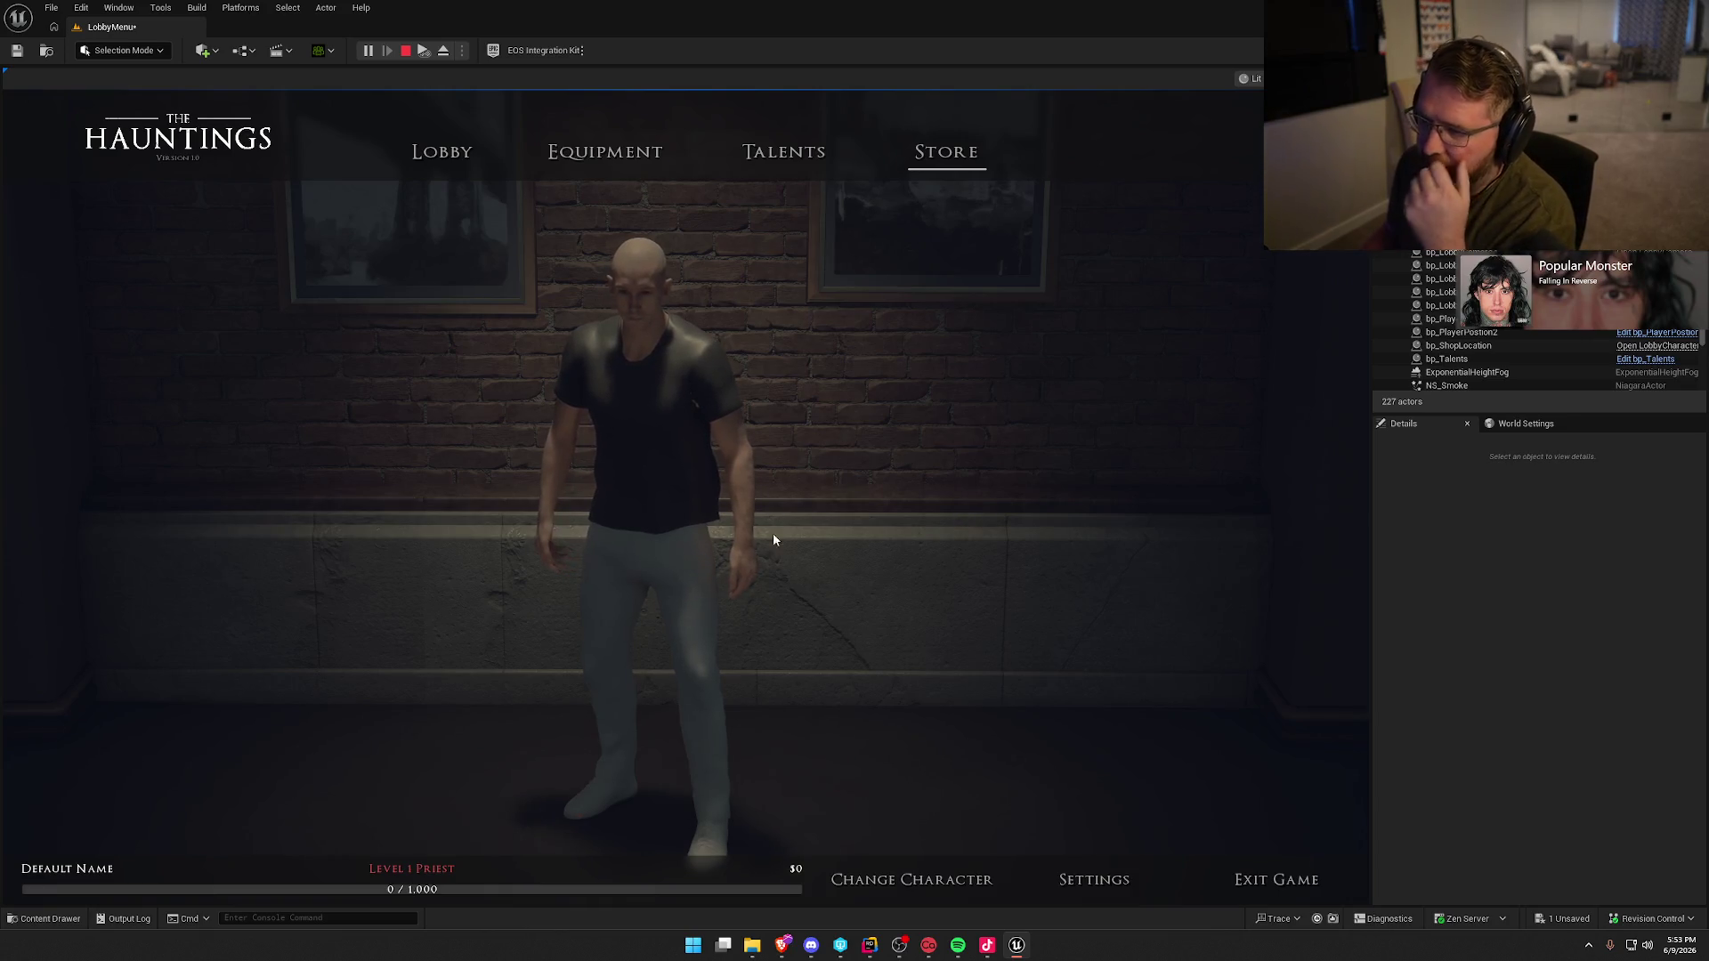
click(909, 890)
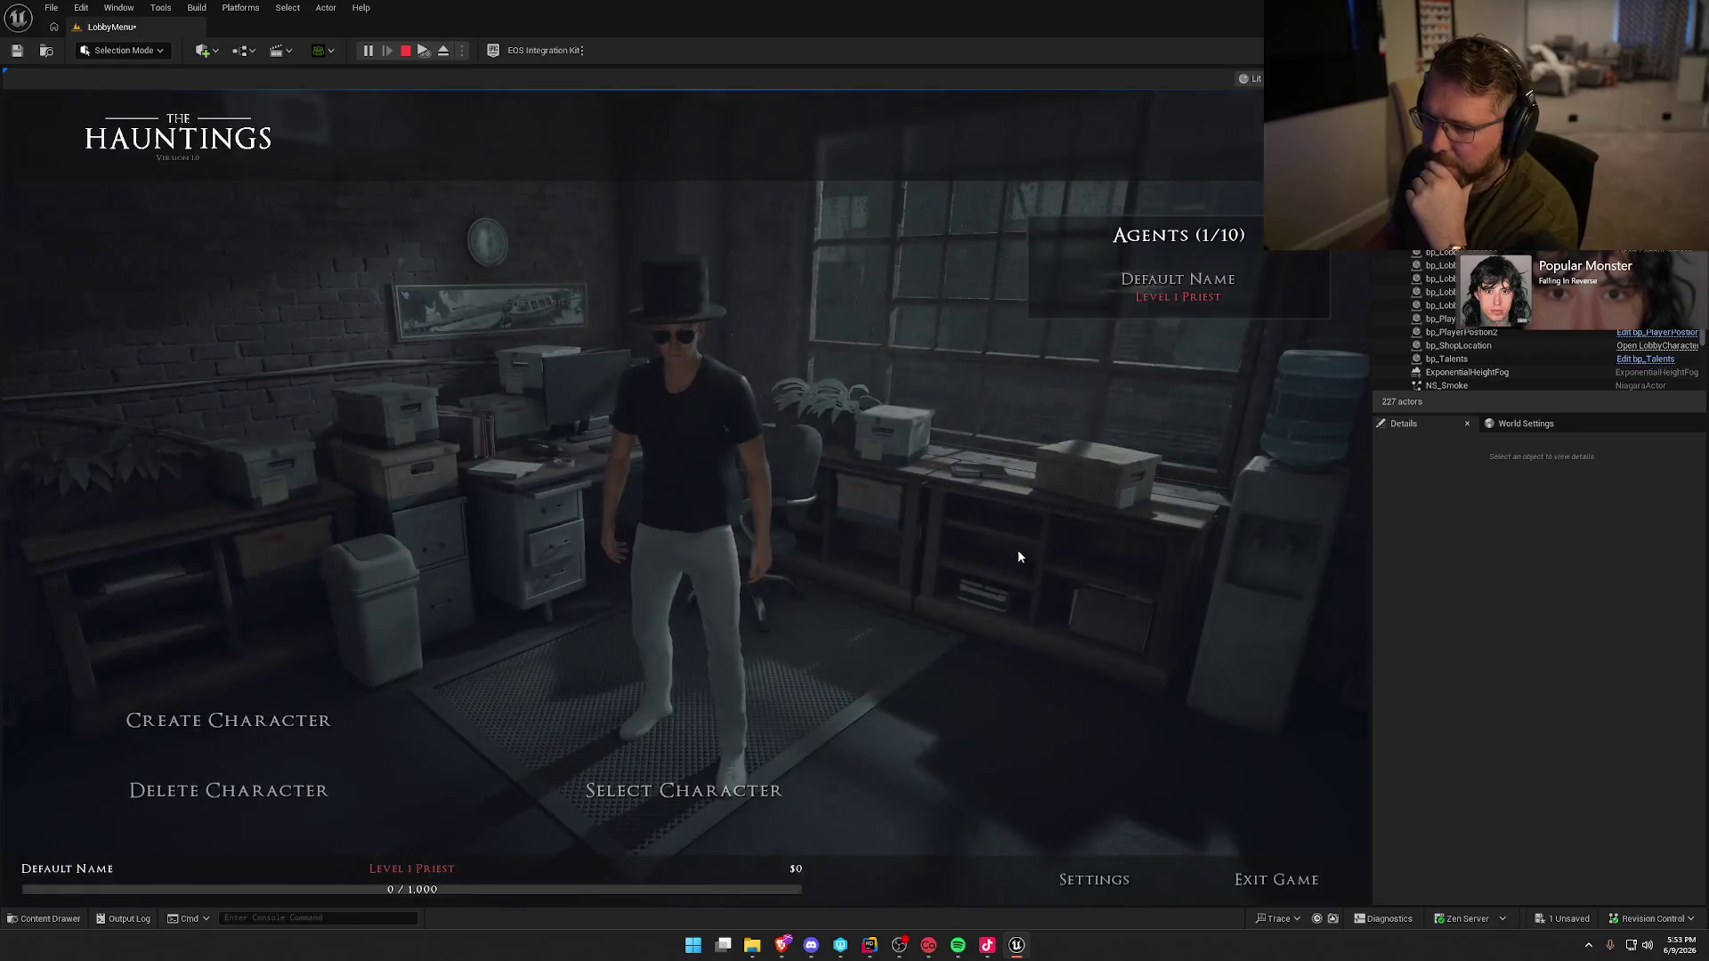
click(666, 795)
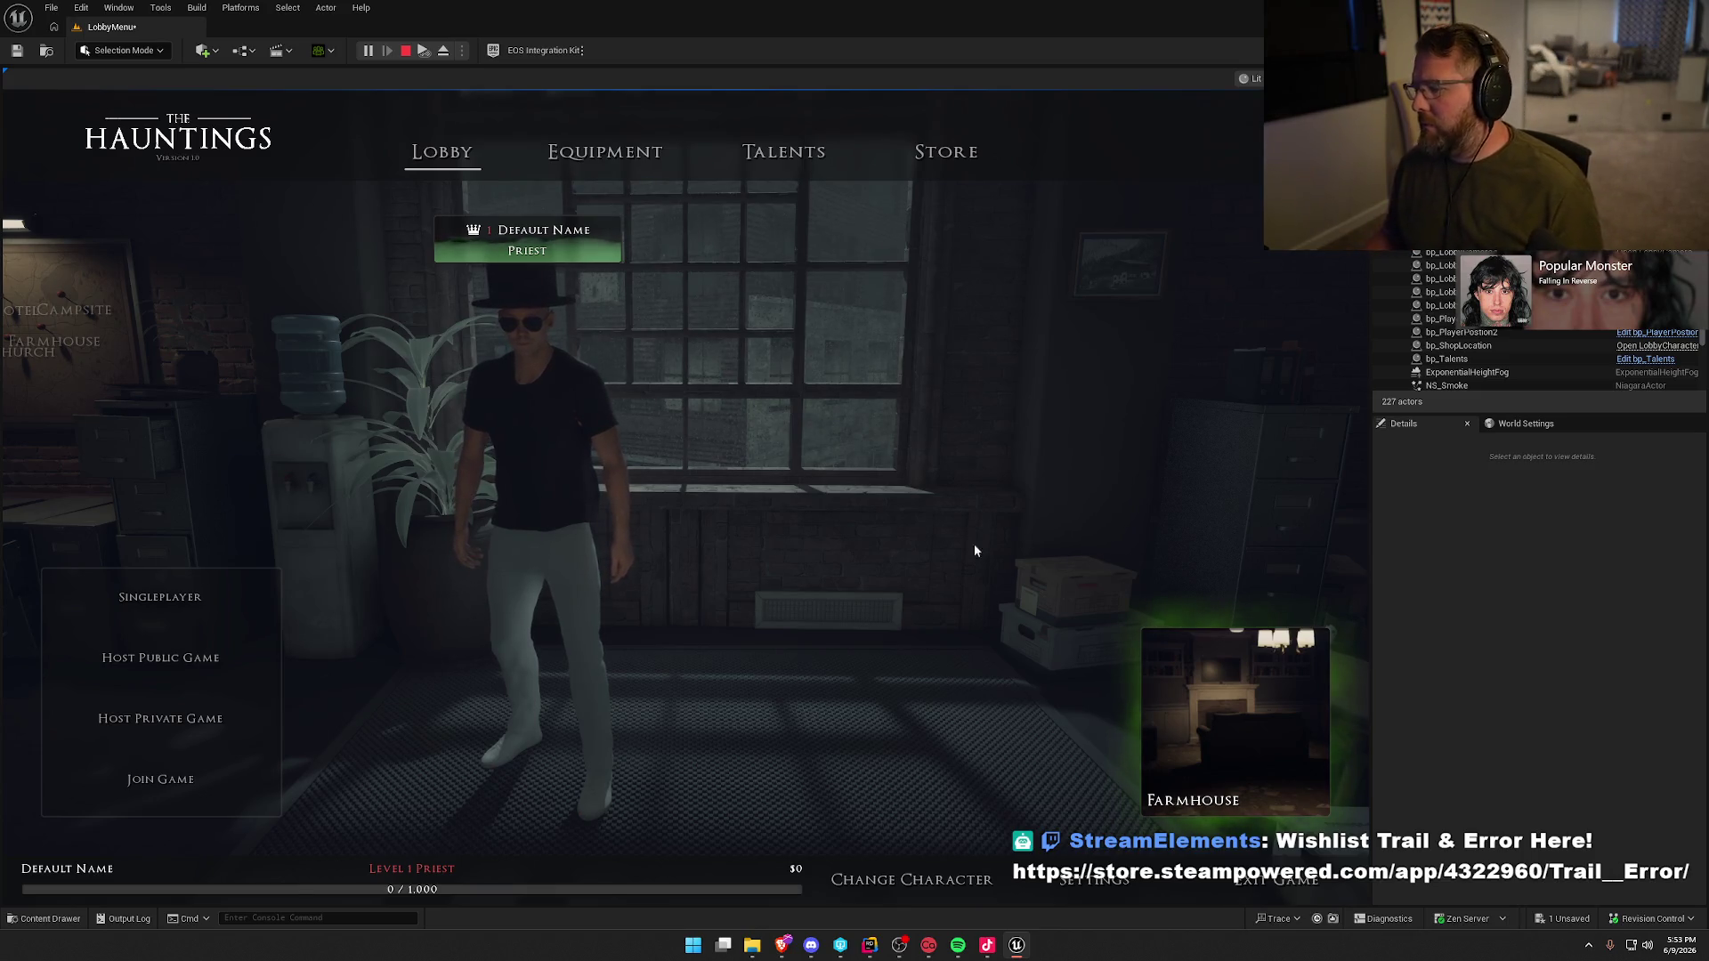
click(1161, 698)
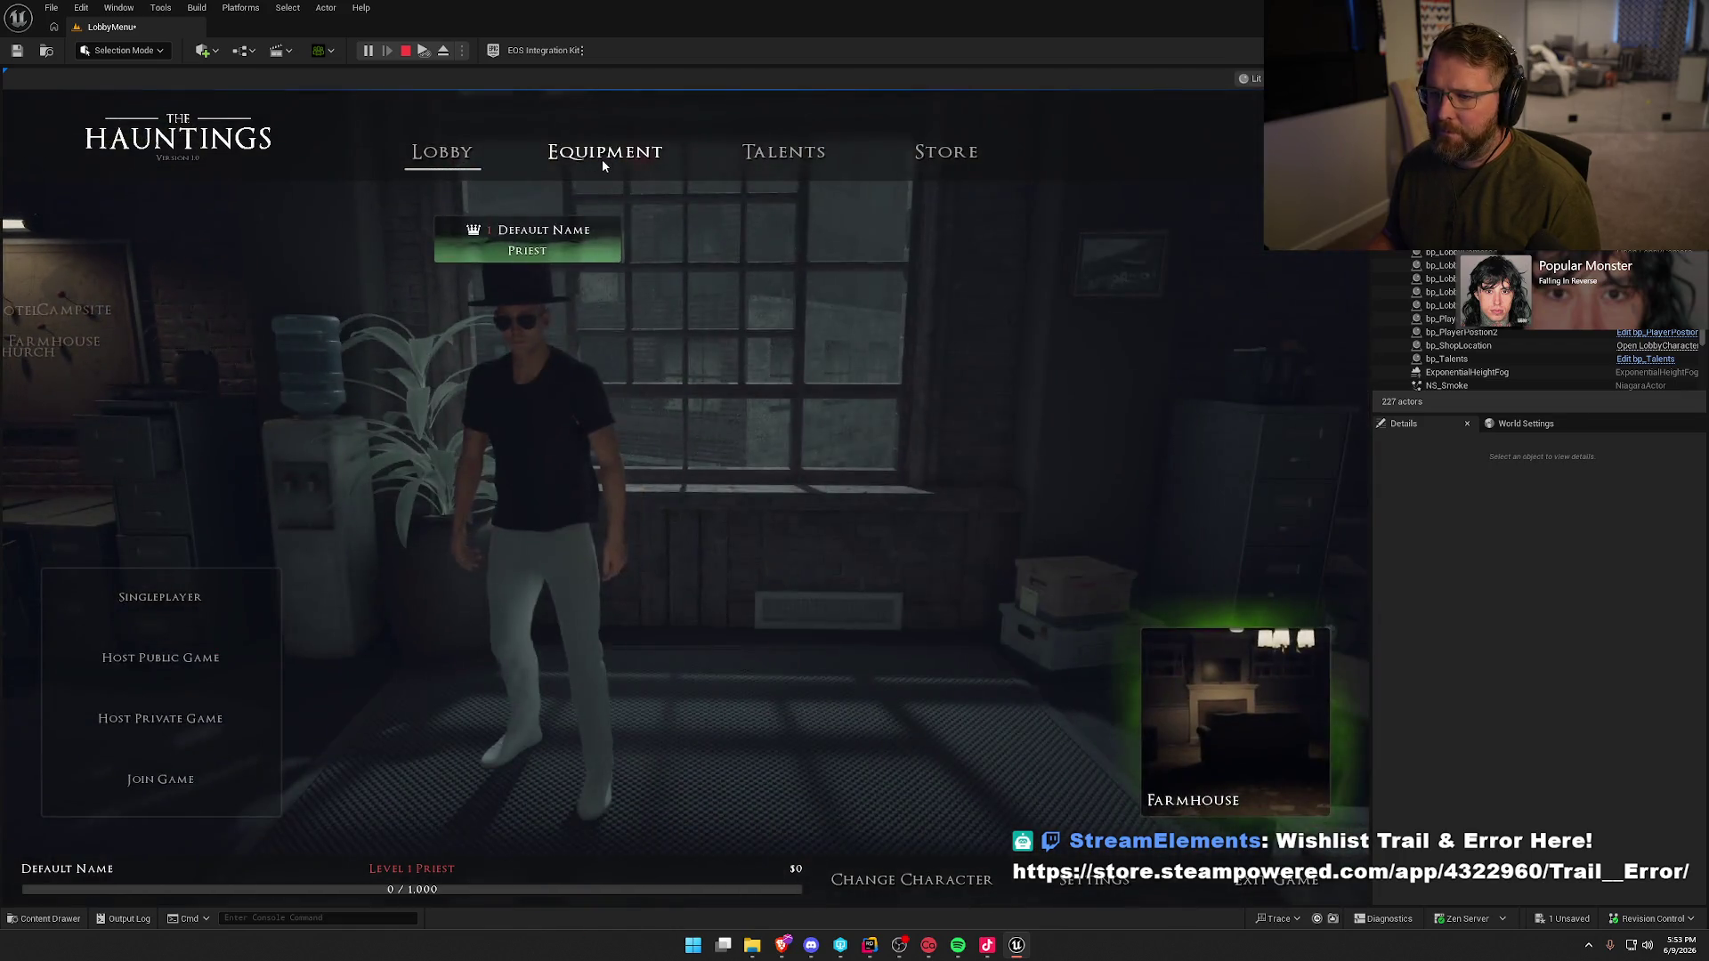
- In Equipment, preview the Glowstick, Salt Shotgun, Tripod, Spirit Board and Salt items
click(602, 159)
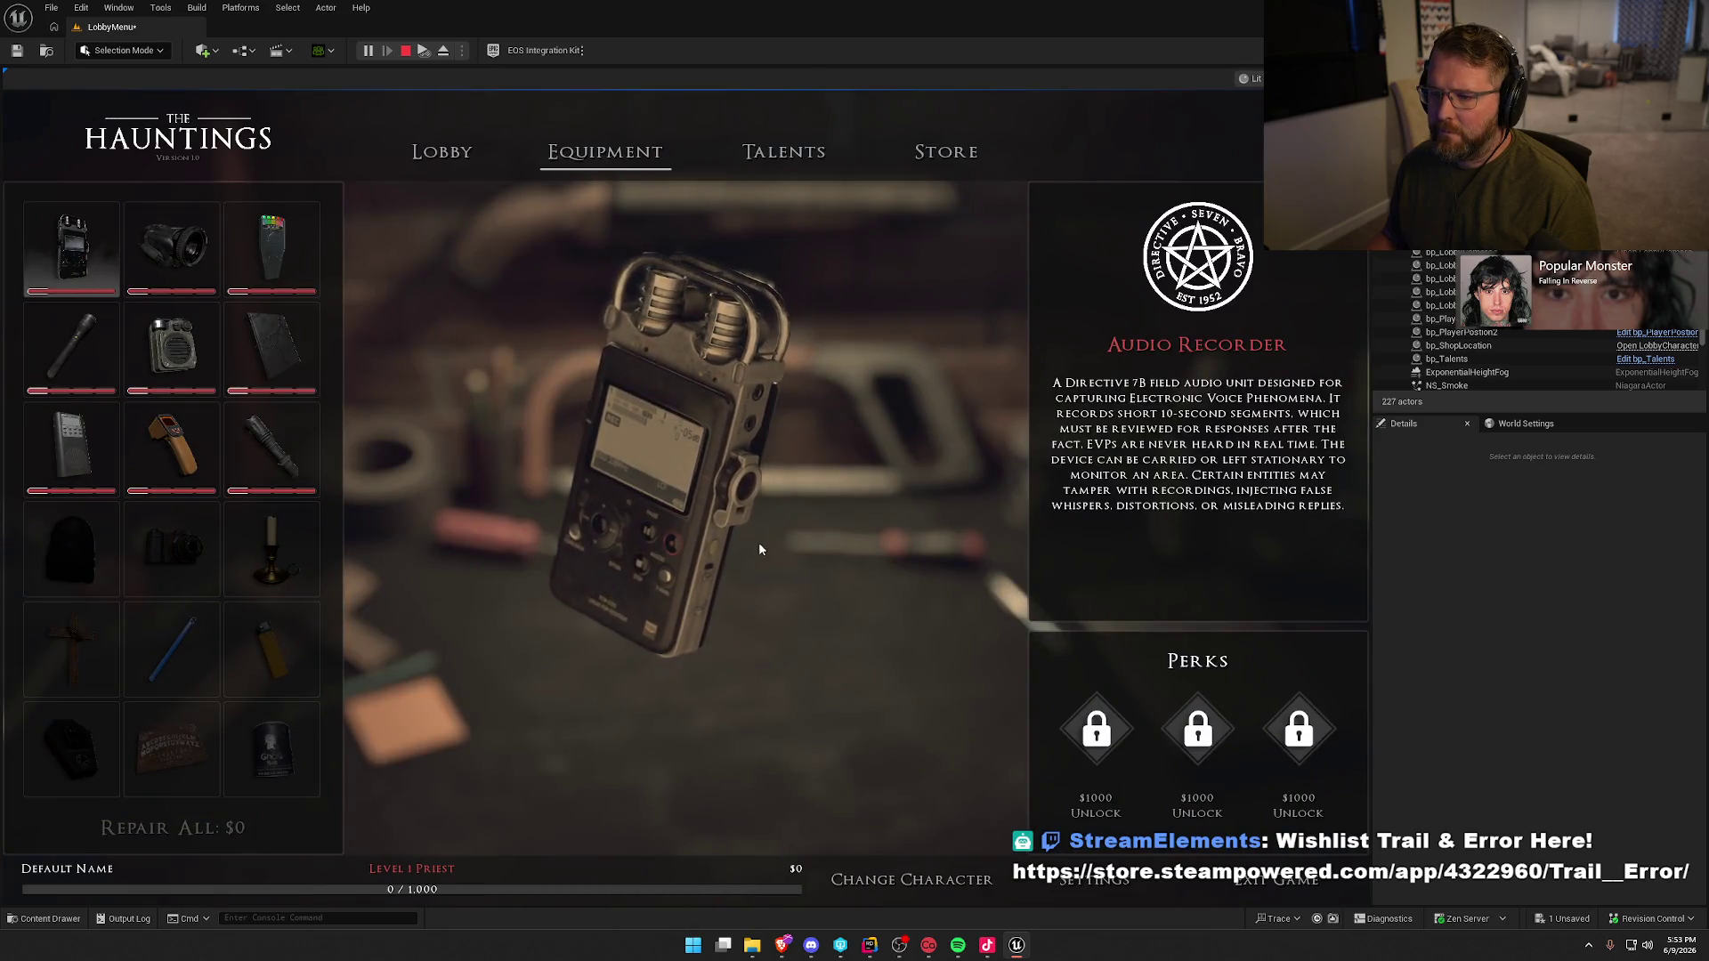
click(174, 678)
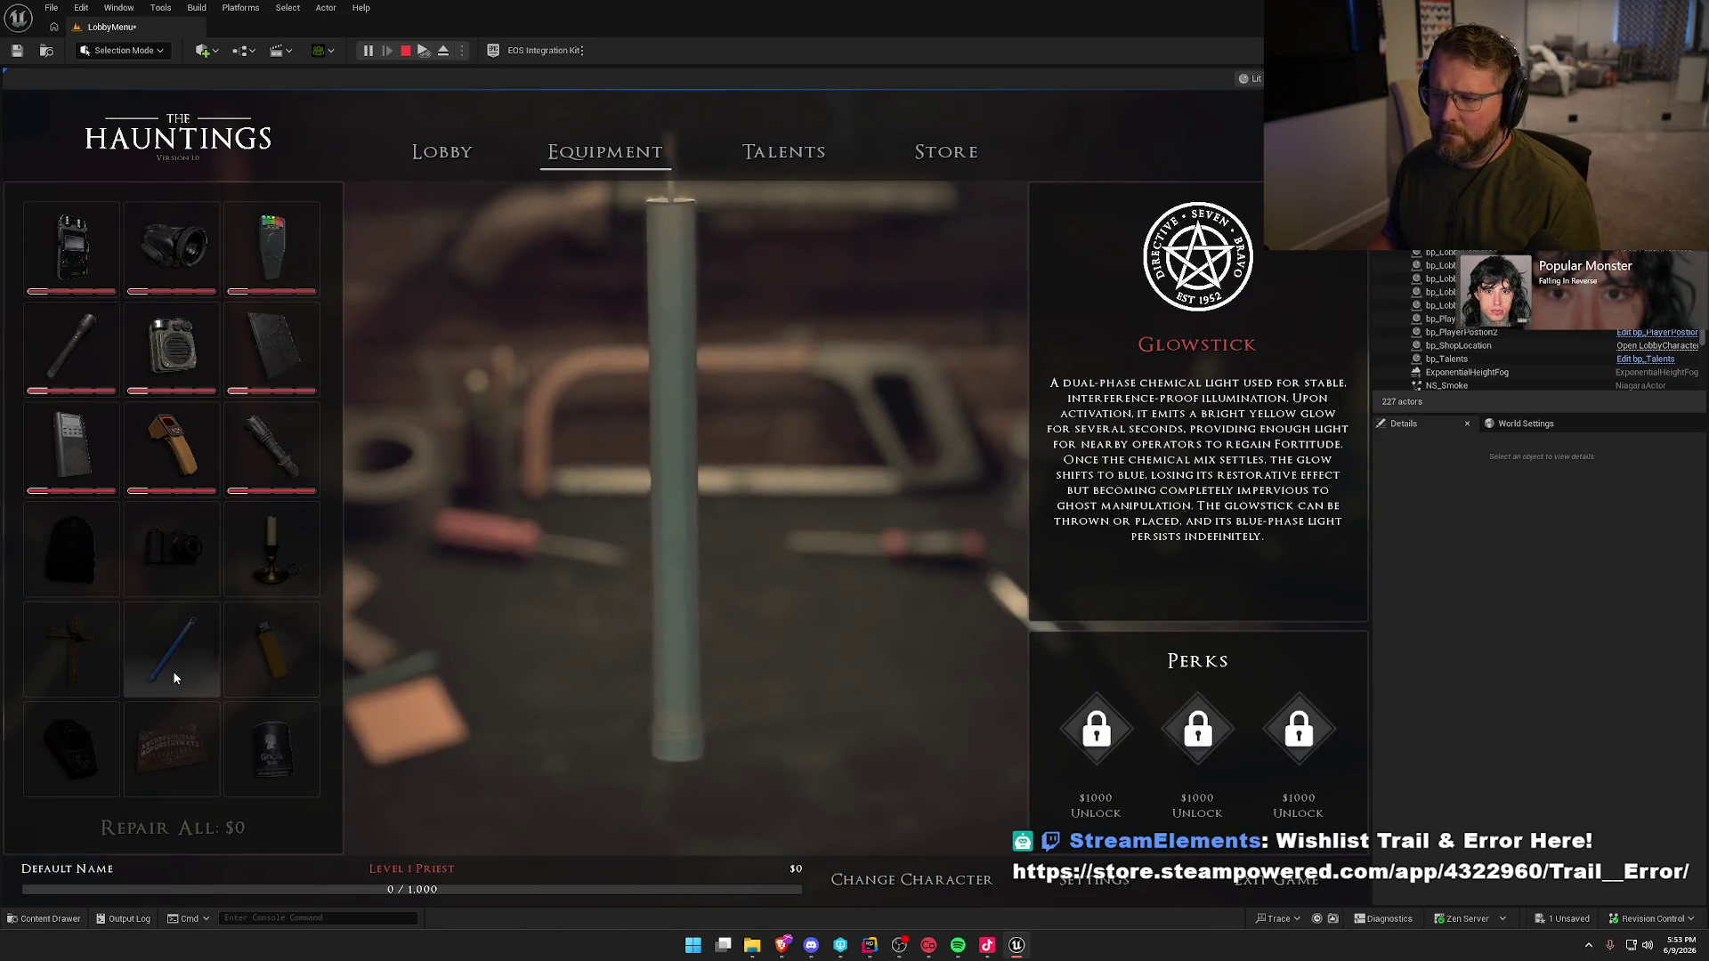
scroll(175, 678, down, 1)
click(37, 776)
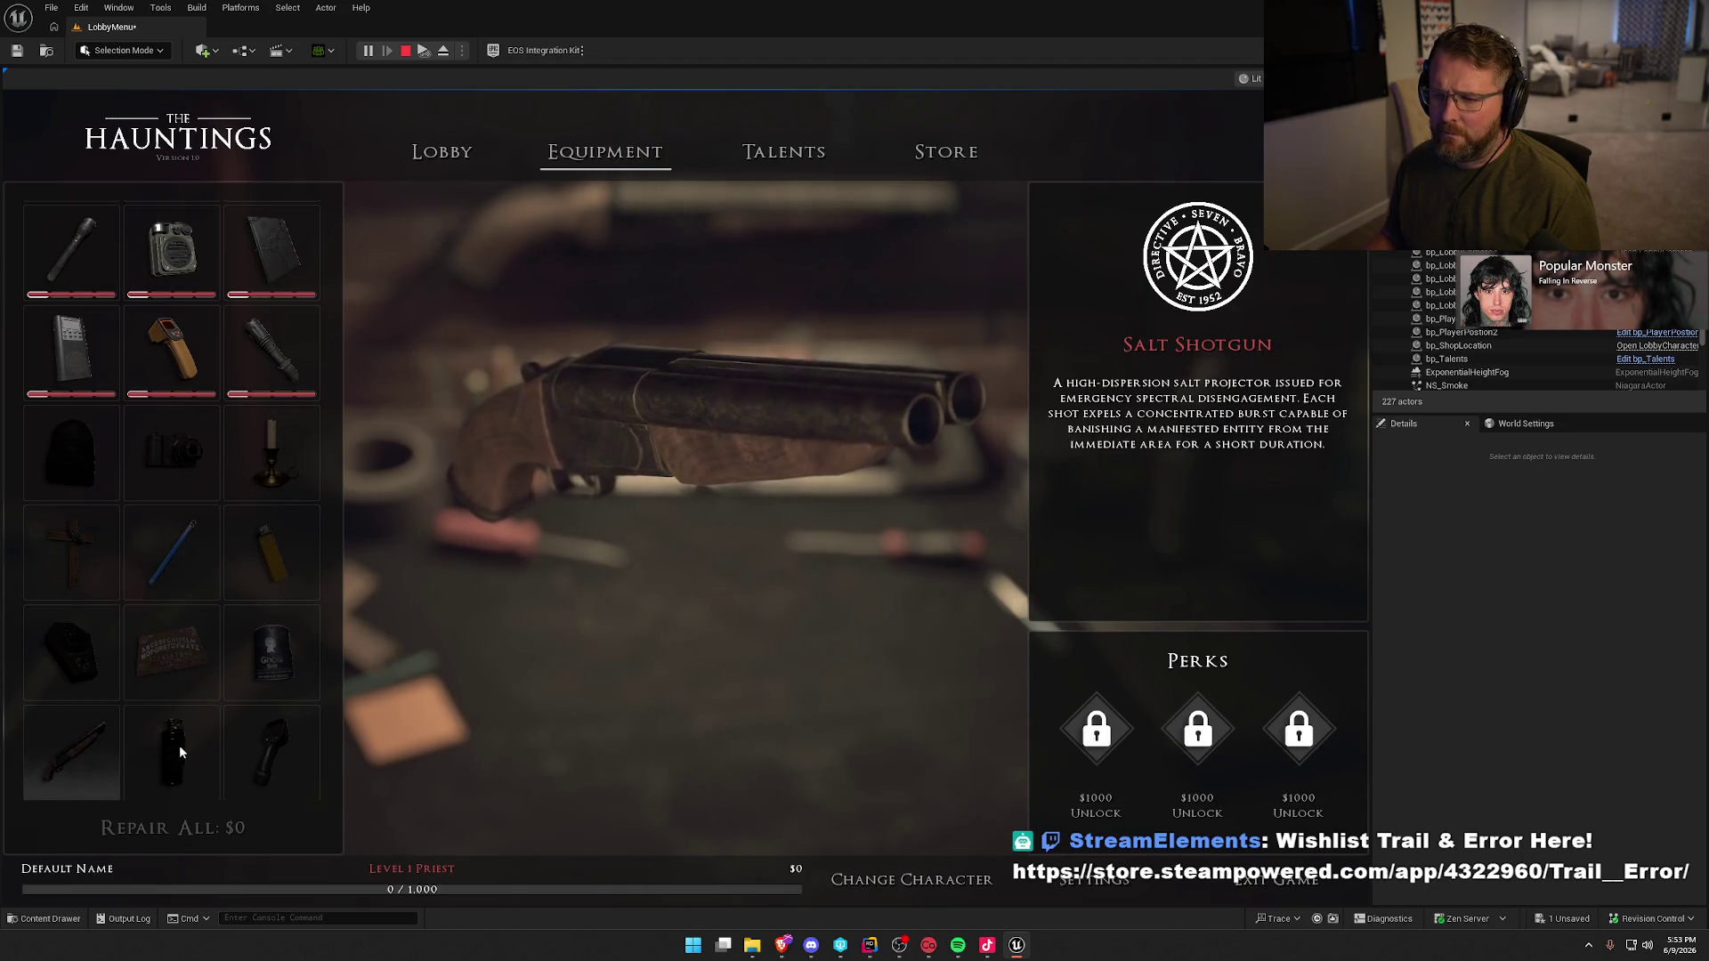
scroll(169, 748, down, 1)
click(65, 759)
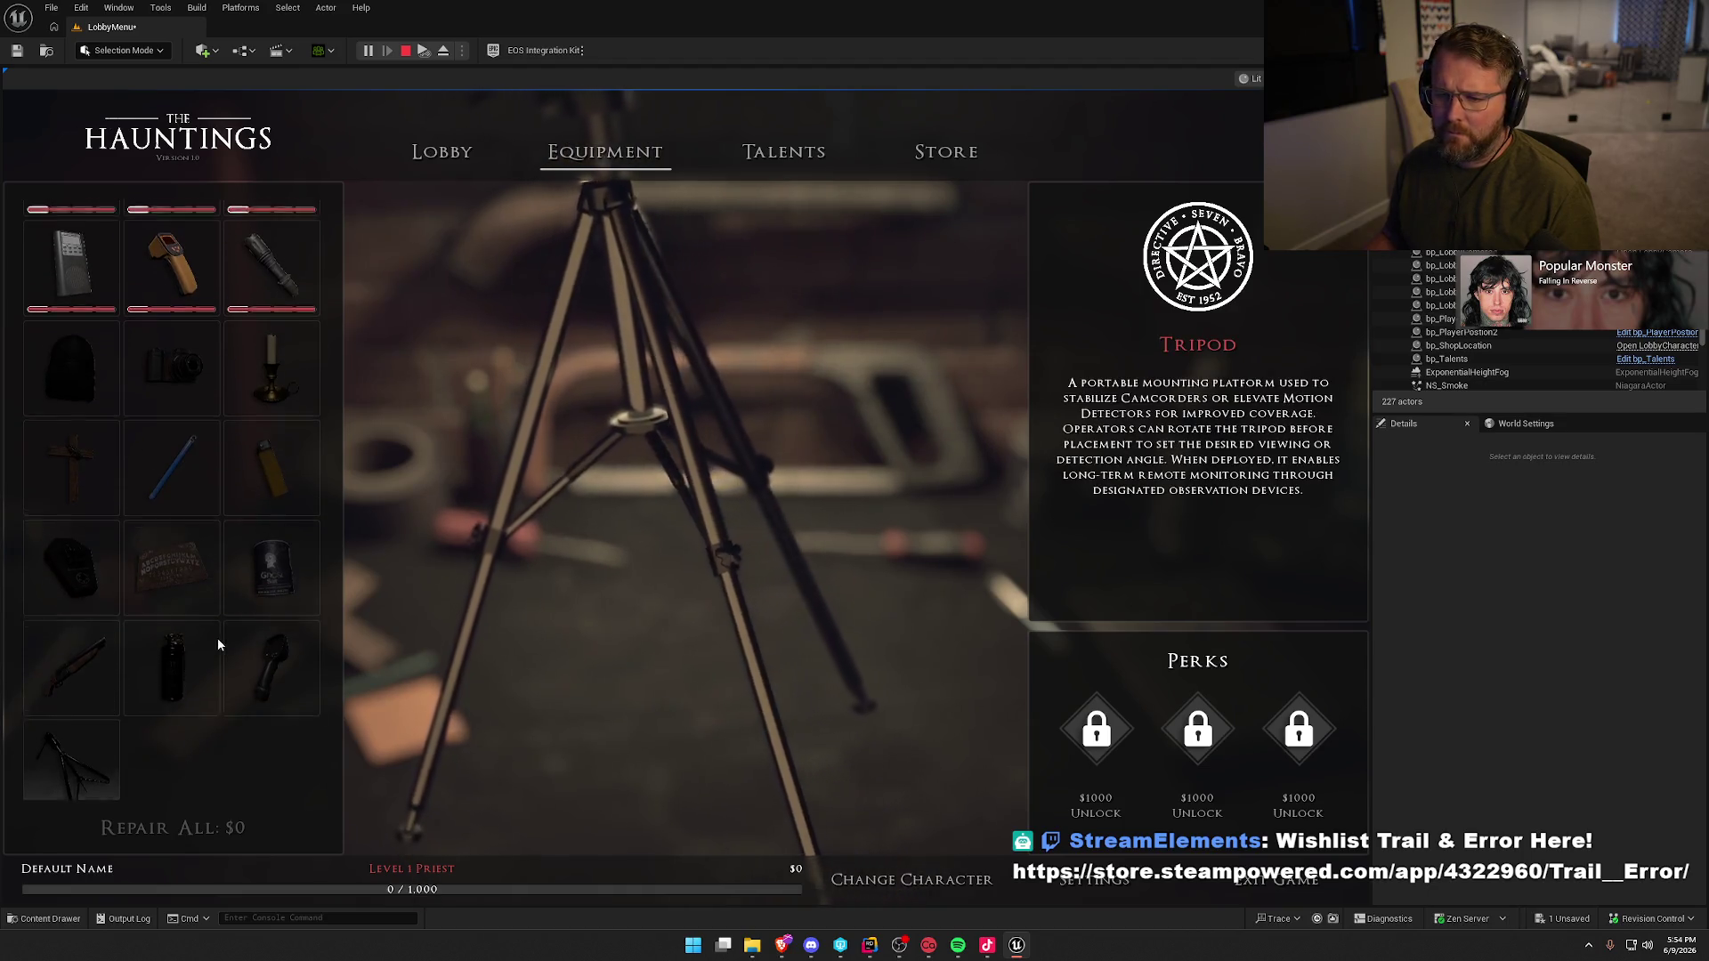
scroll(218, 644, up, 1)
click(200, 655)
click(268, 669)
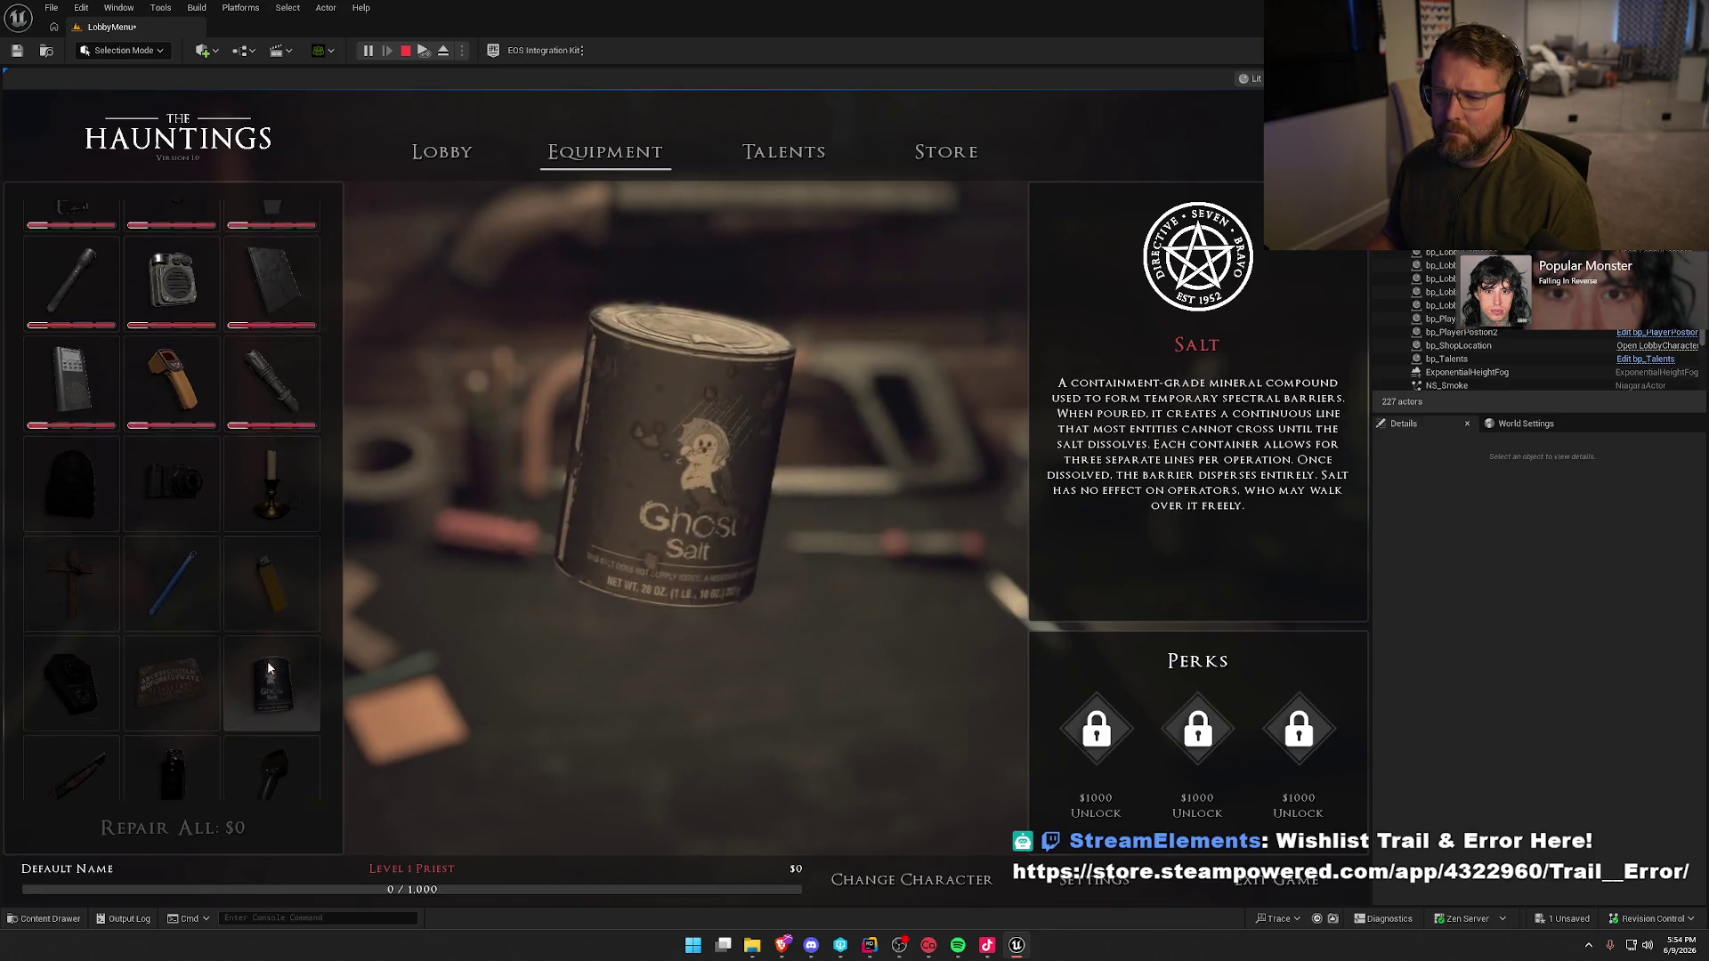
scroll(272, 579, up, 1)
- Preview Candle, Photo Camera, Backpack, UV Flashlight, Sonar Pod, Spirit Book, Spirit Box, Thermometer, then view Talents
click(279, 496)
click(172, 522)
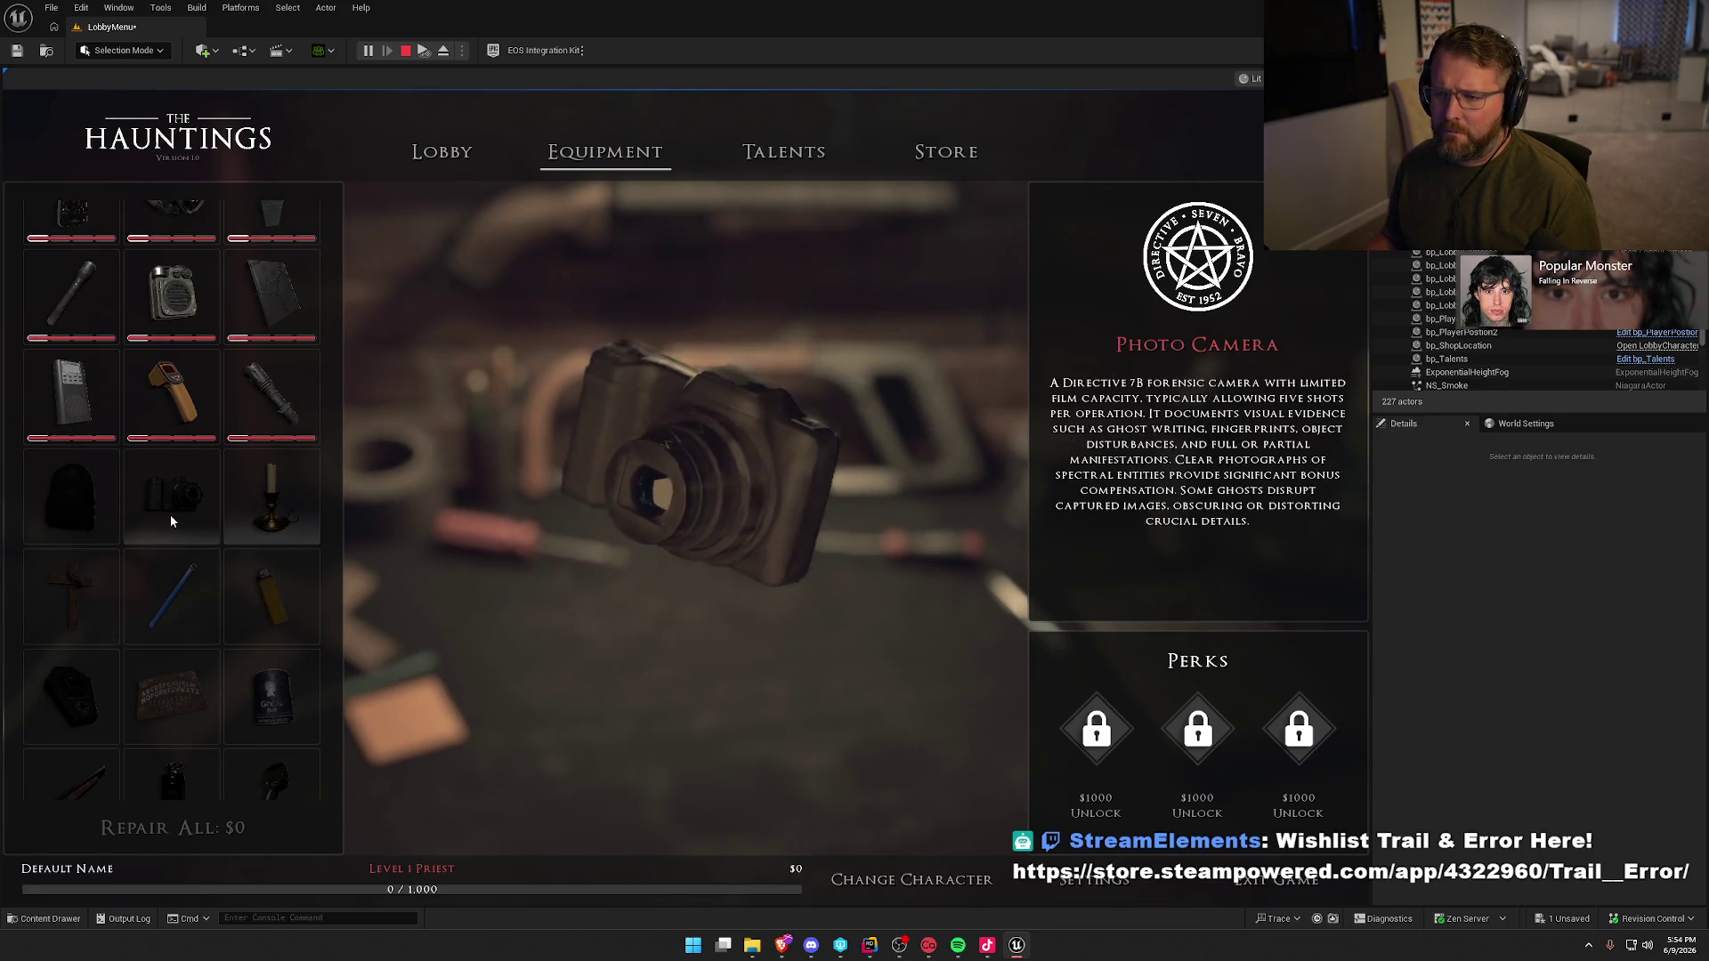
scroll(169, 534, up, 1)
click(83, 572)
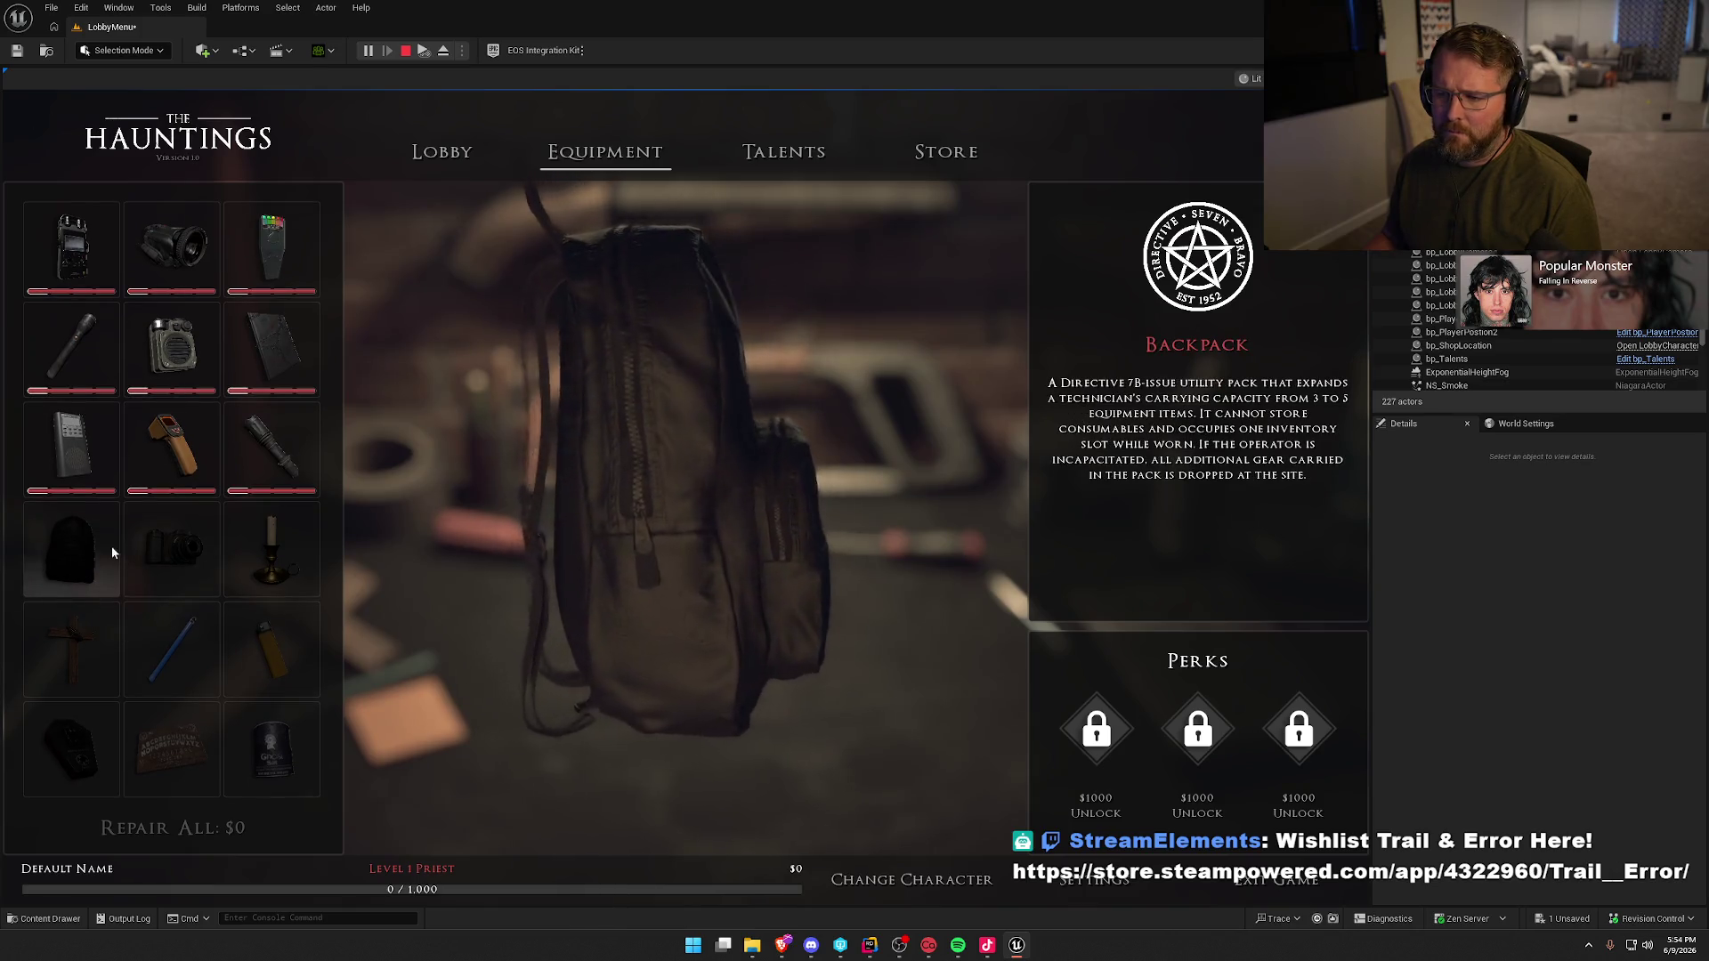
click(268, 463)
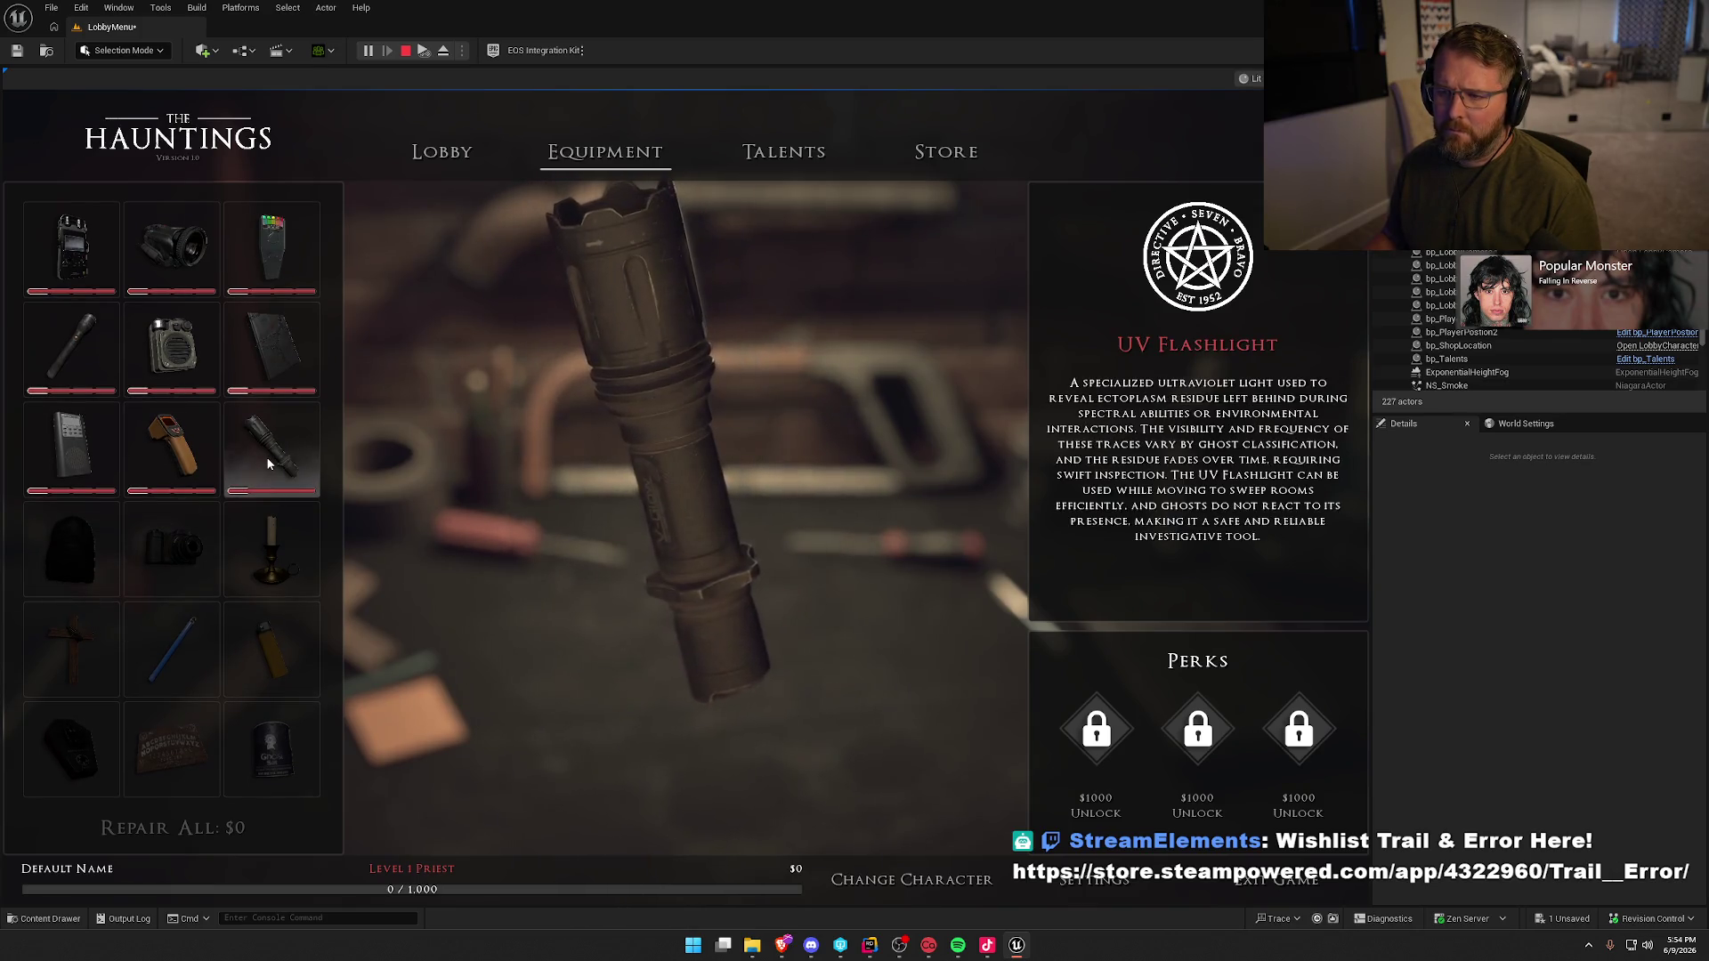
click(161, 372)
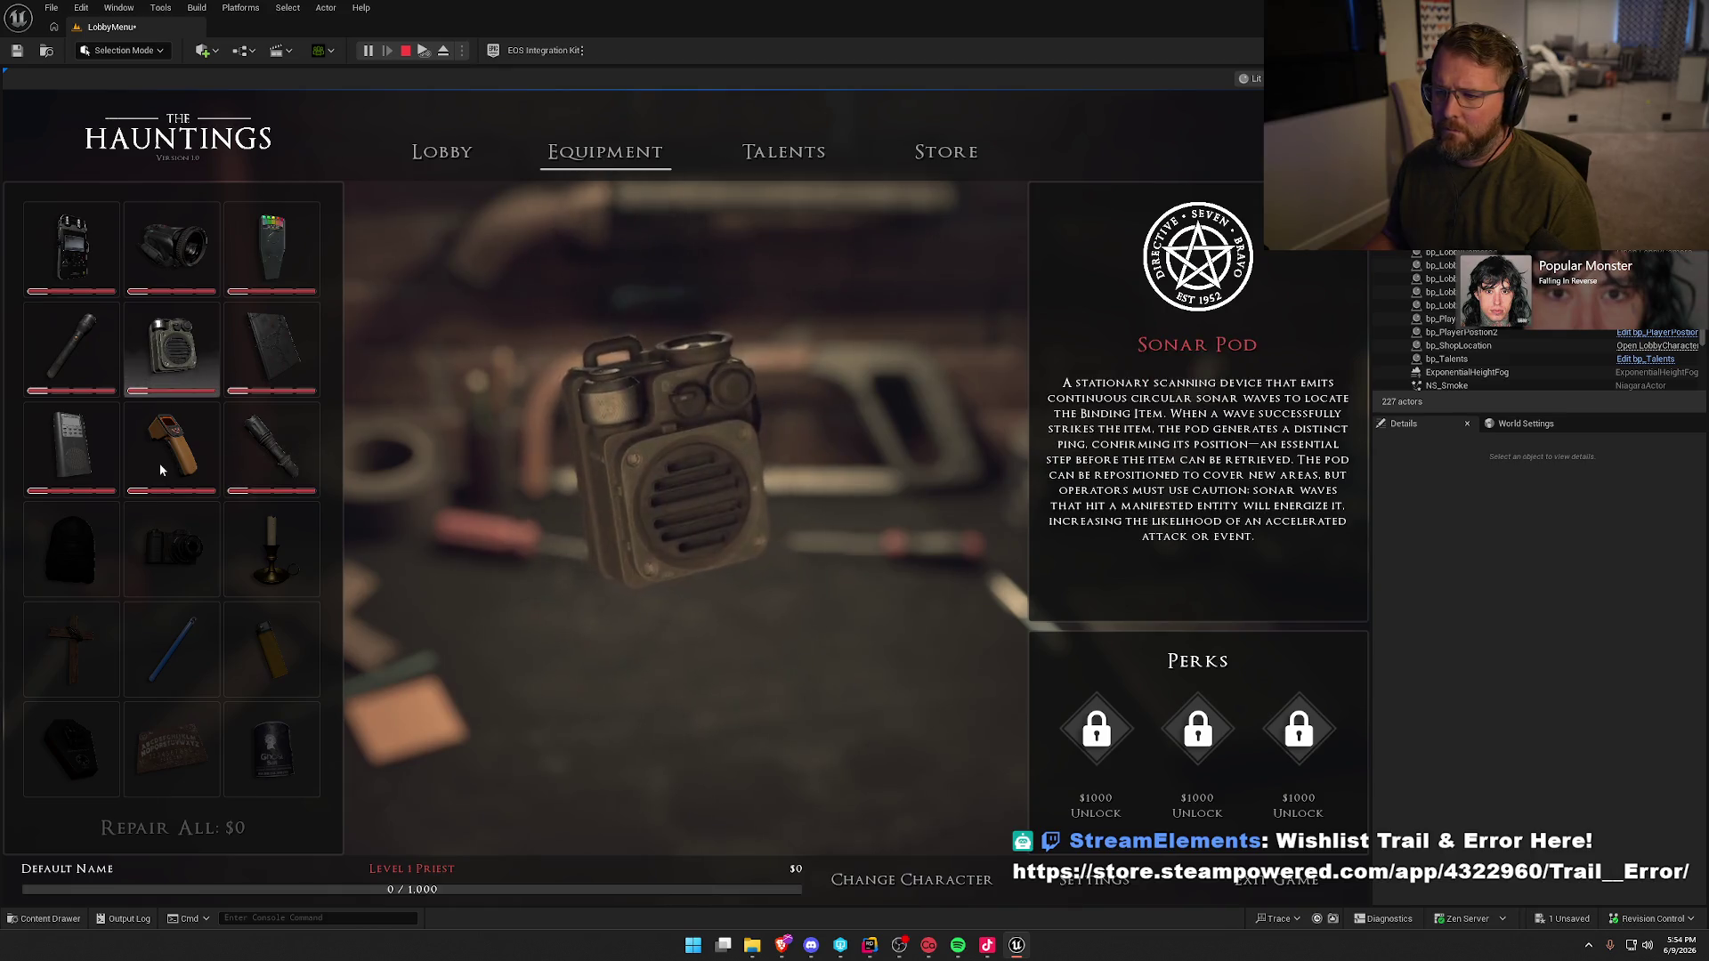
click(256, 353)
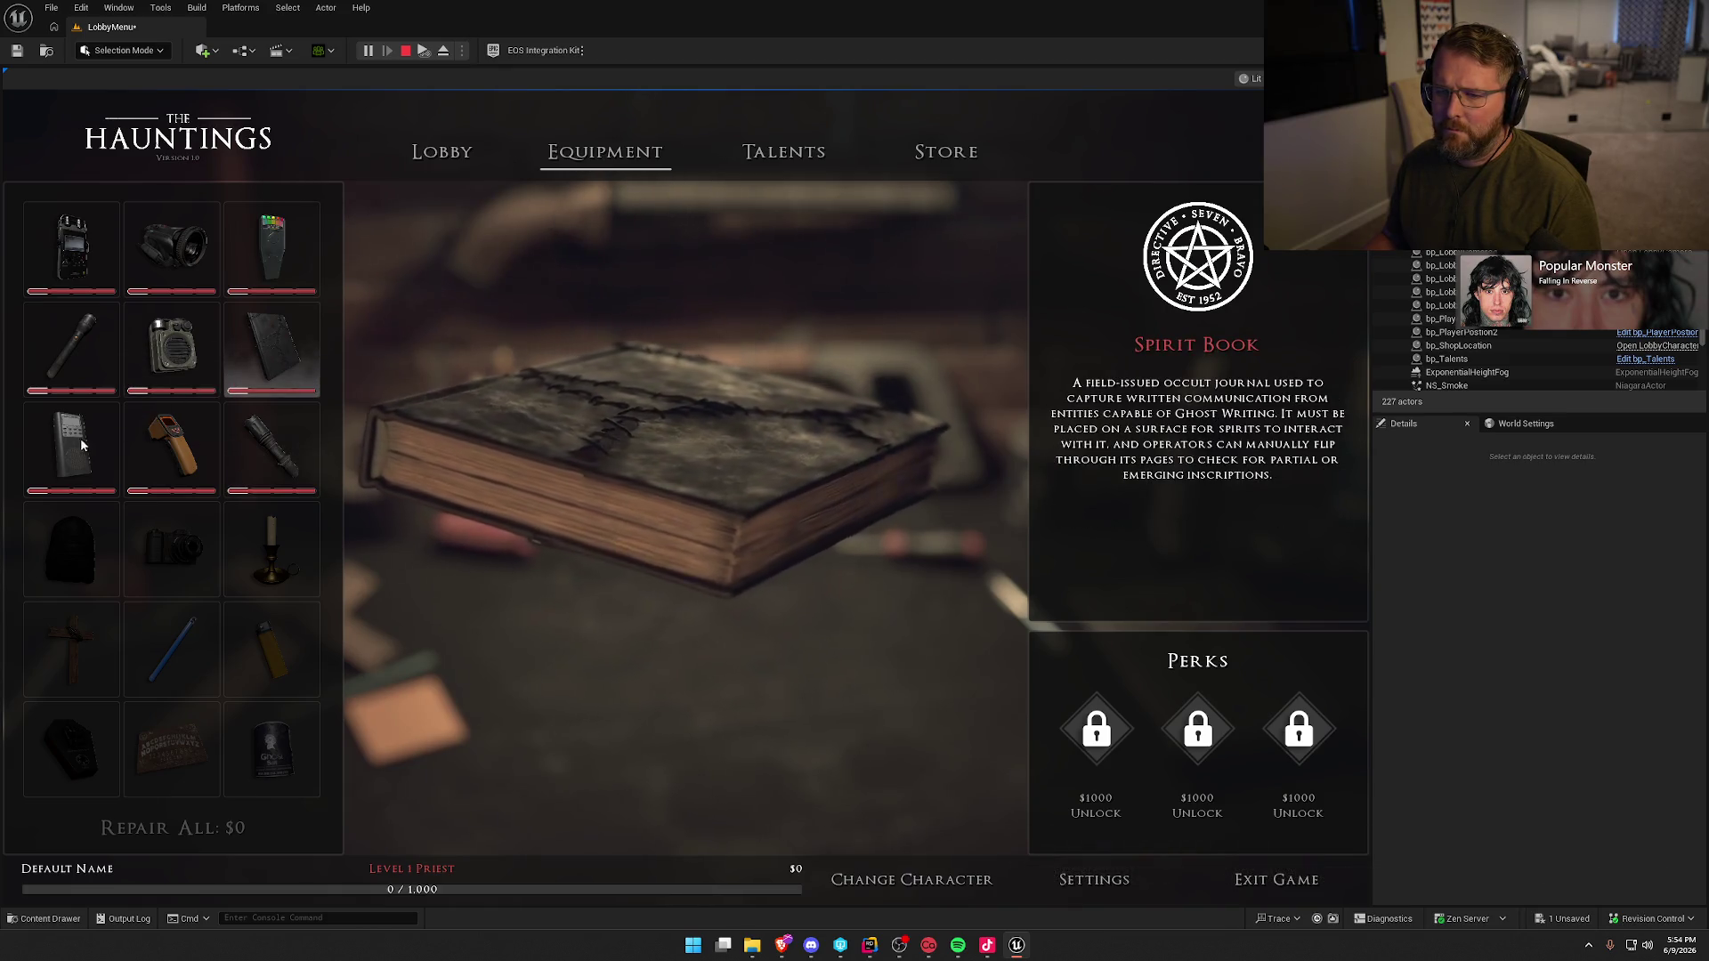
click(138, 458)
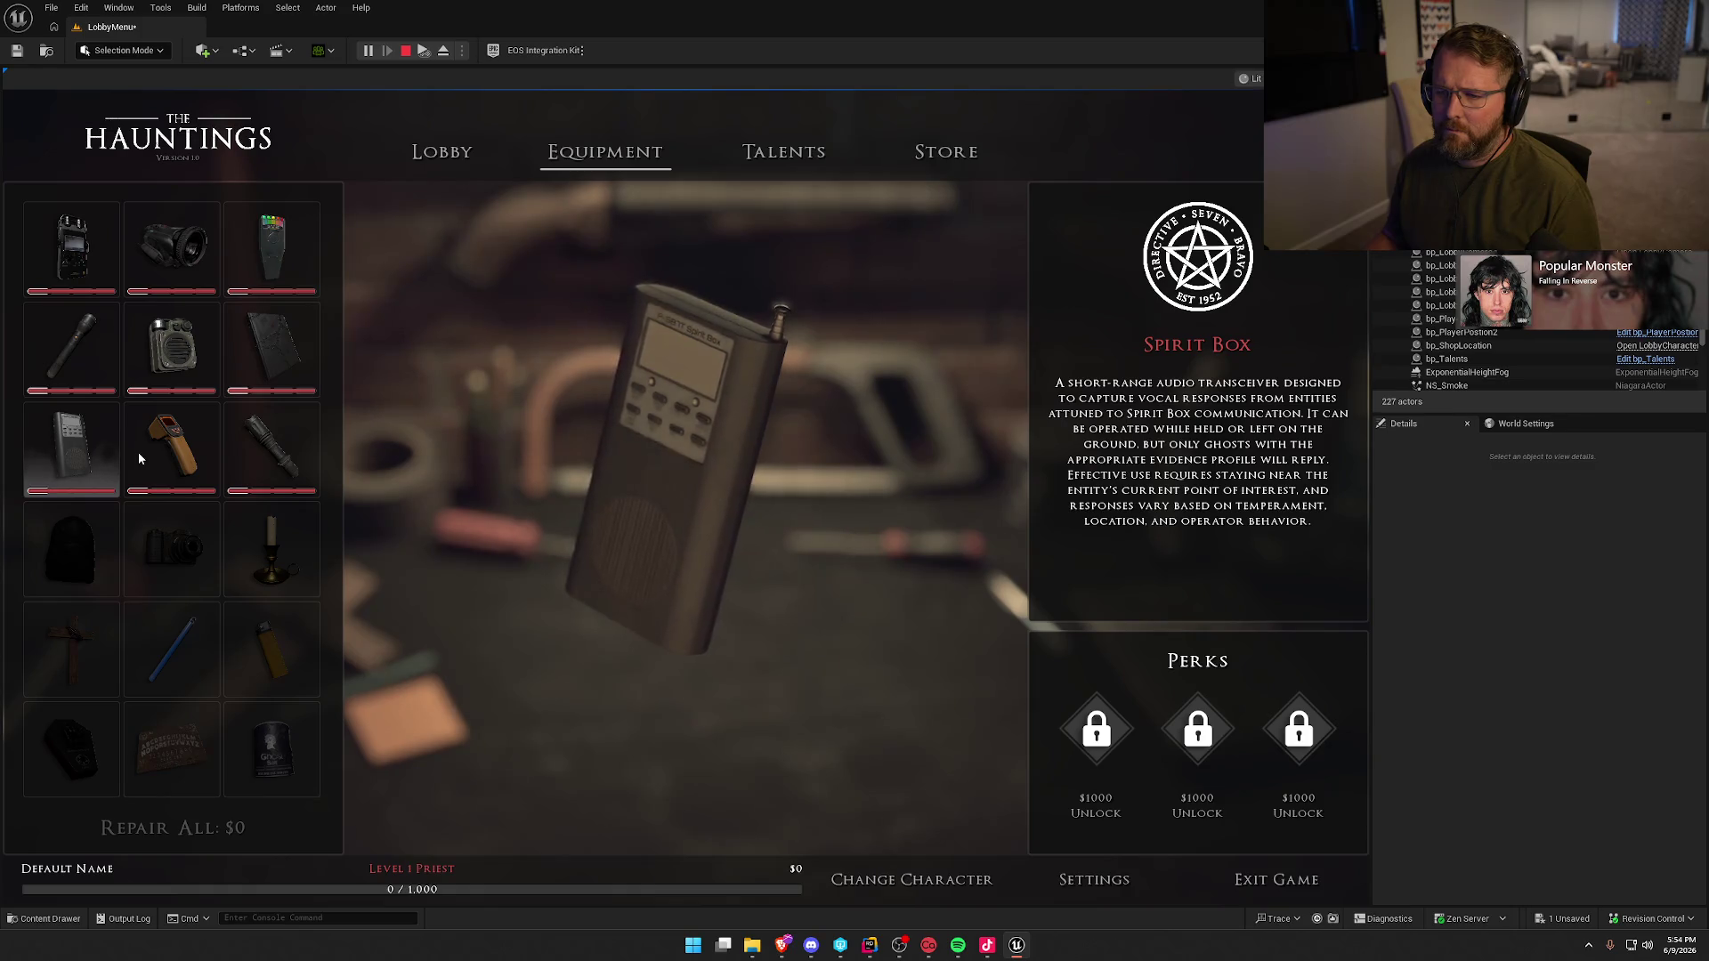
click(173, 450)
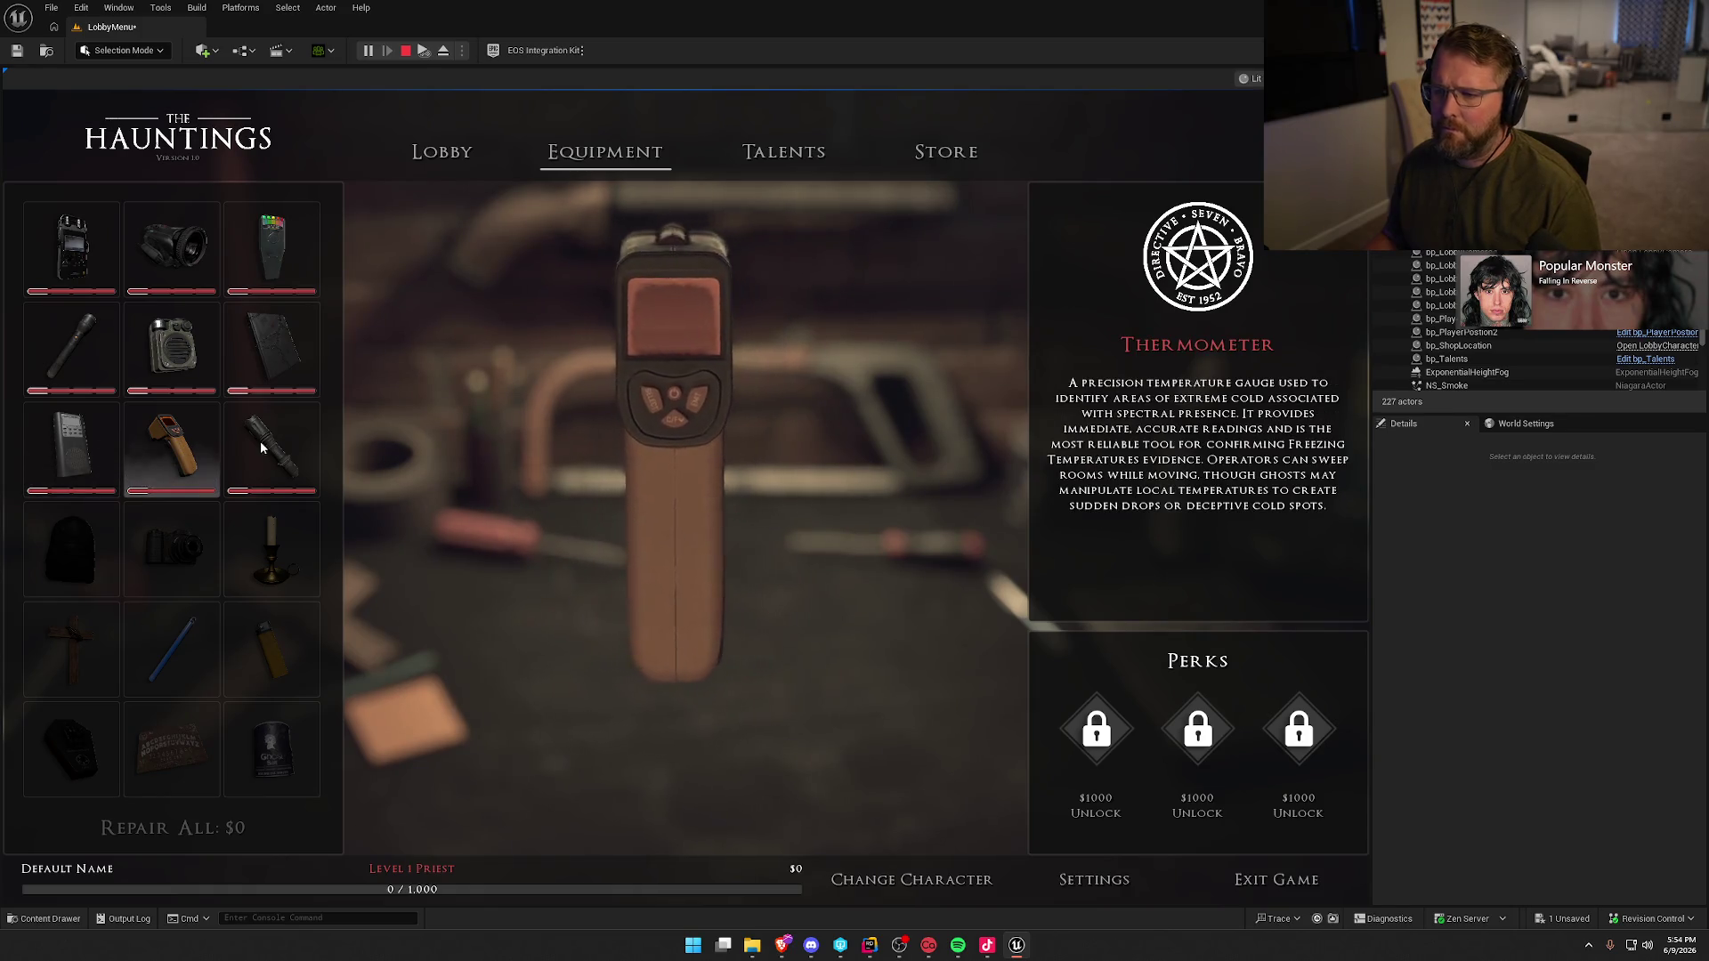
click(783, 153)
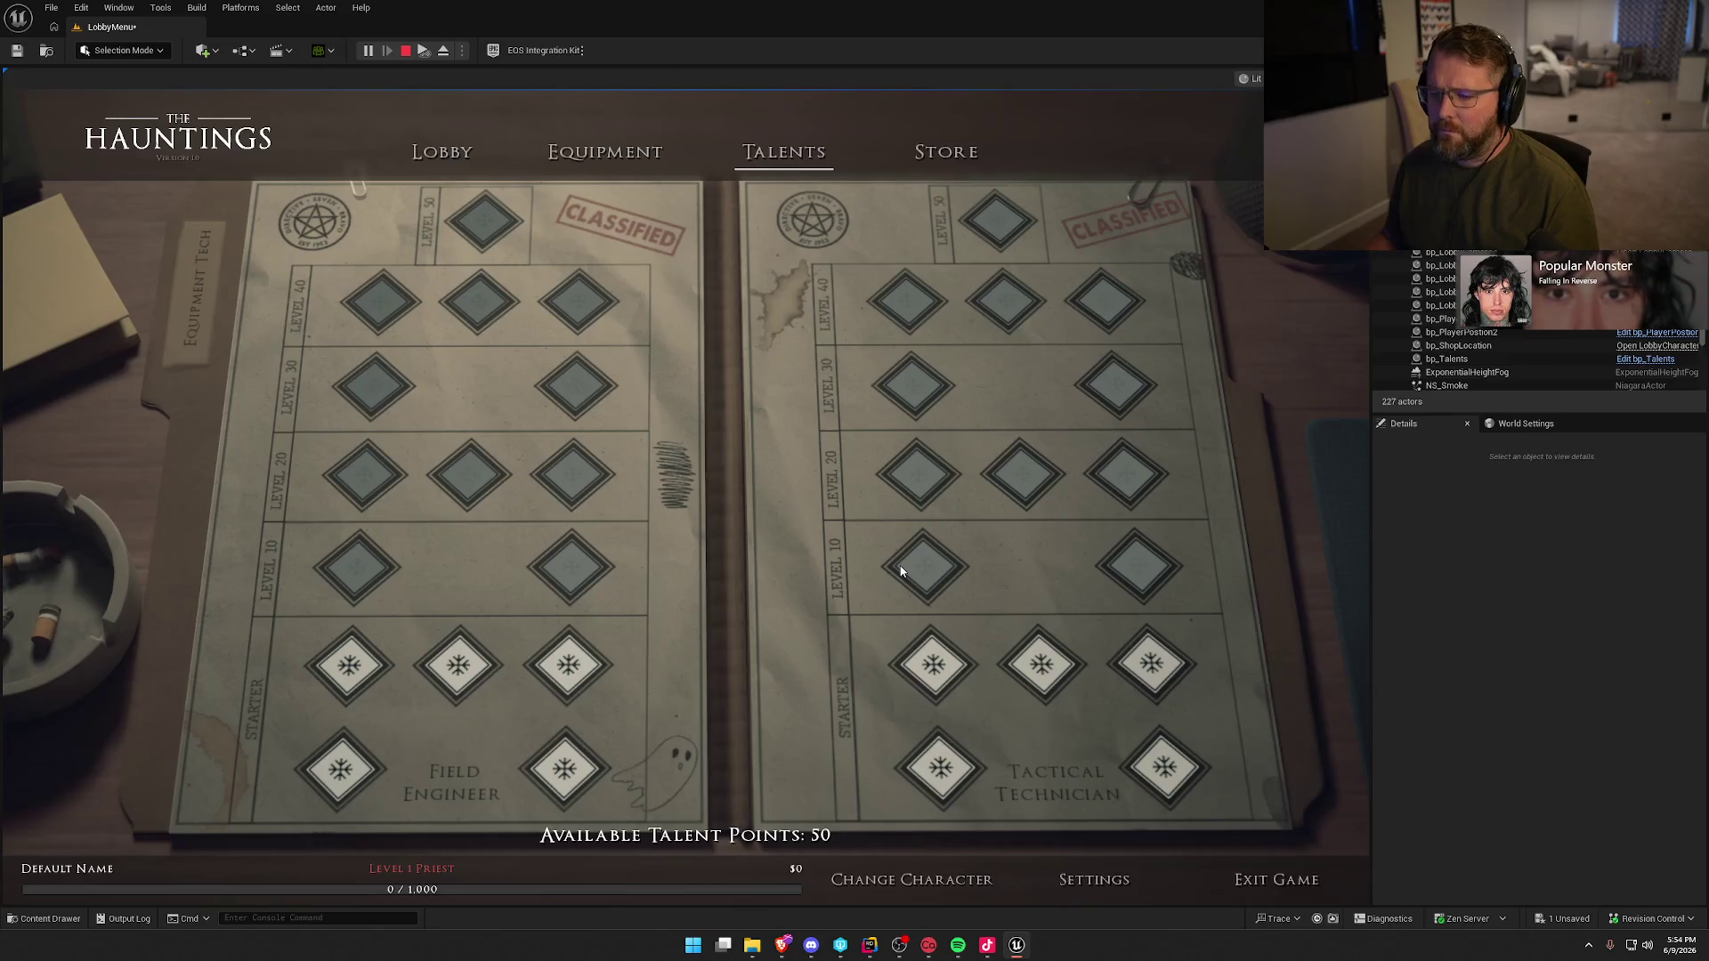
- Stop play, raise bp_LobbyCamera3 slightly above the talent boards, and replay to check the Talents framing
key(Escape)
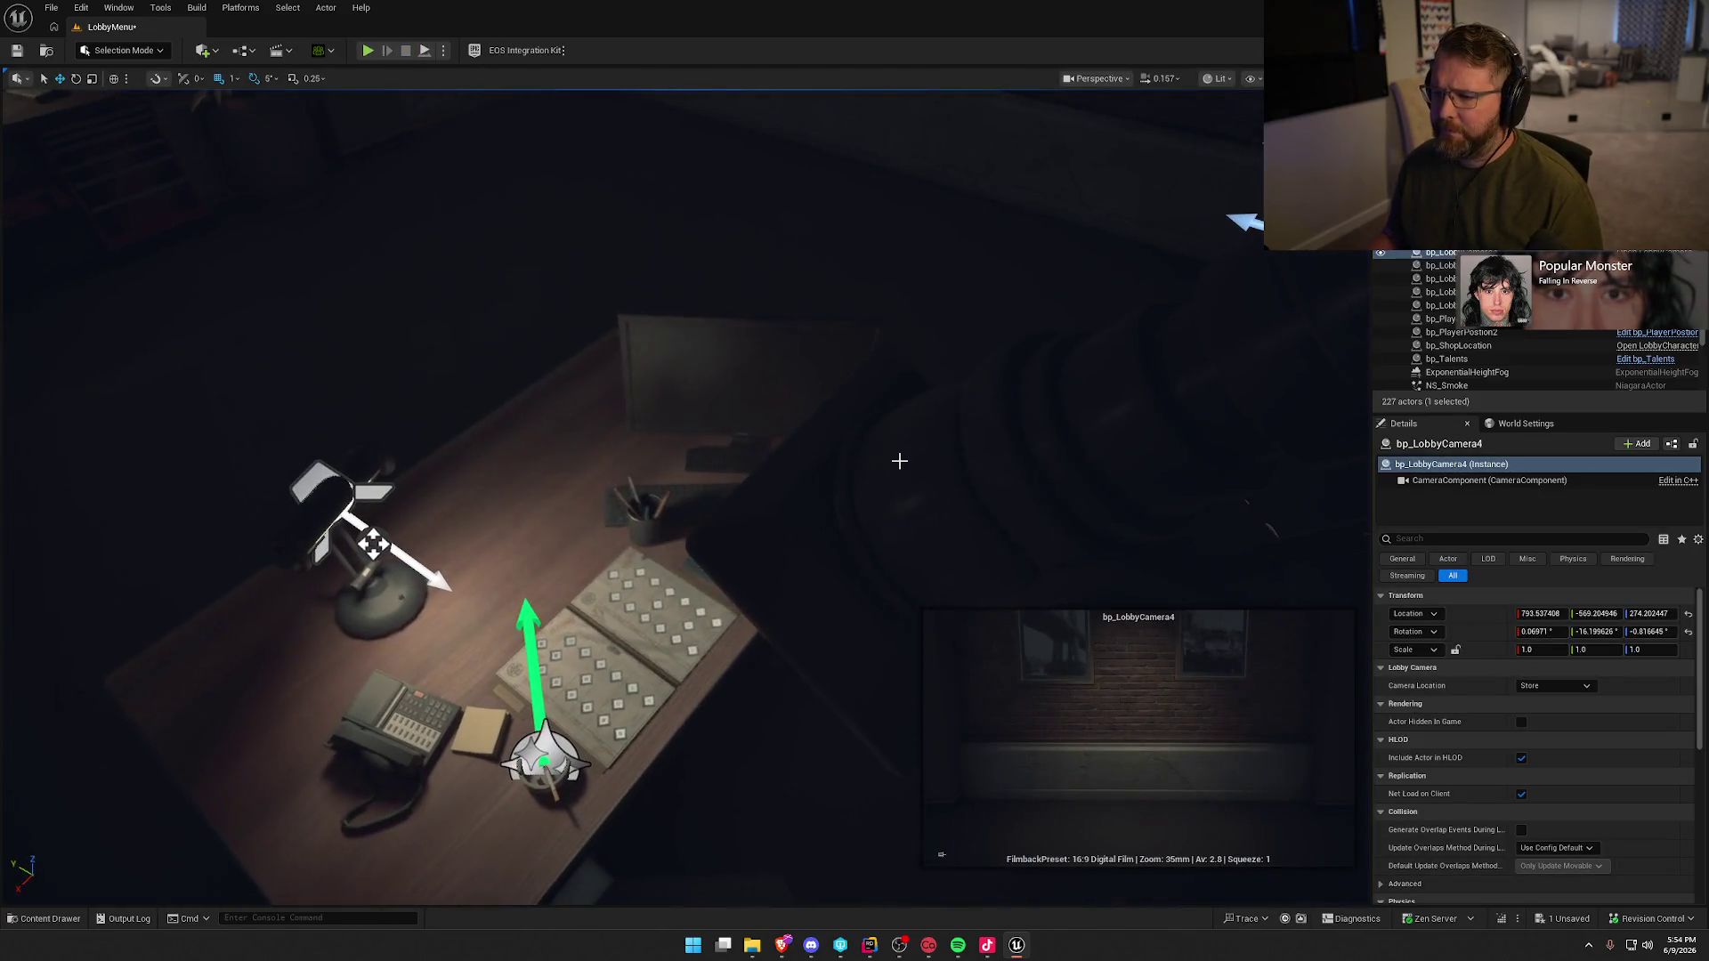
click(900, 460)
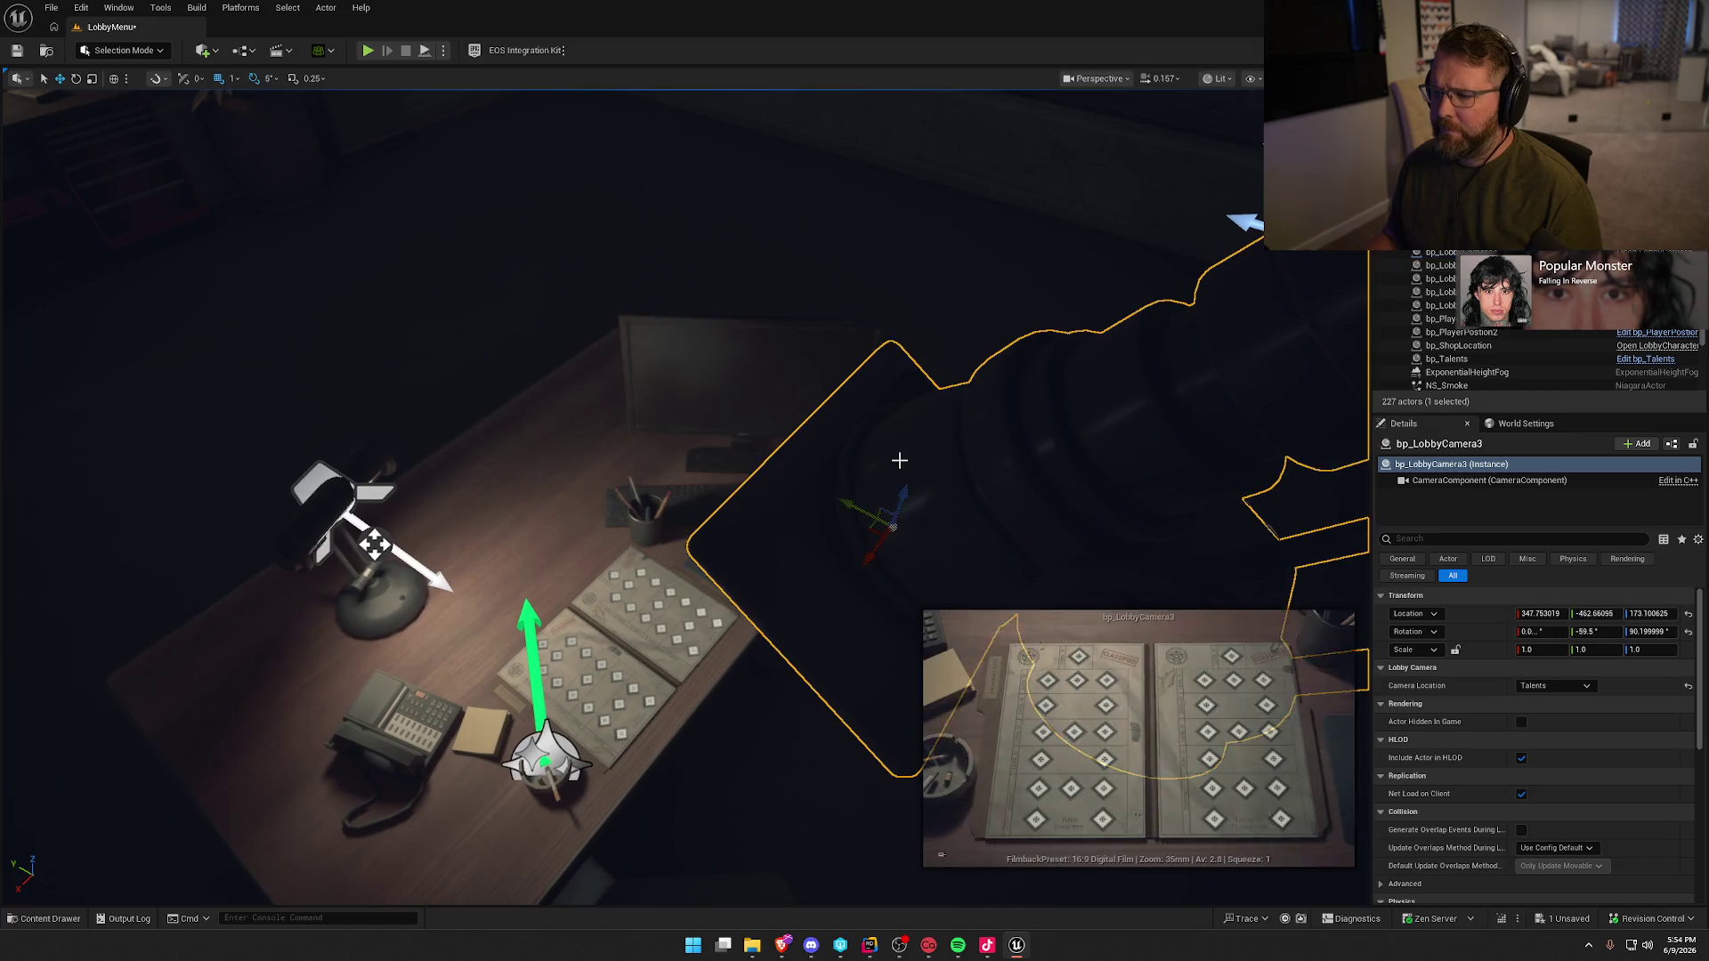
right_click(900, 464)
mouse_move(926, 561)
drag(855, 534, 747, 415)
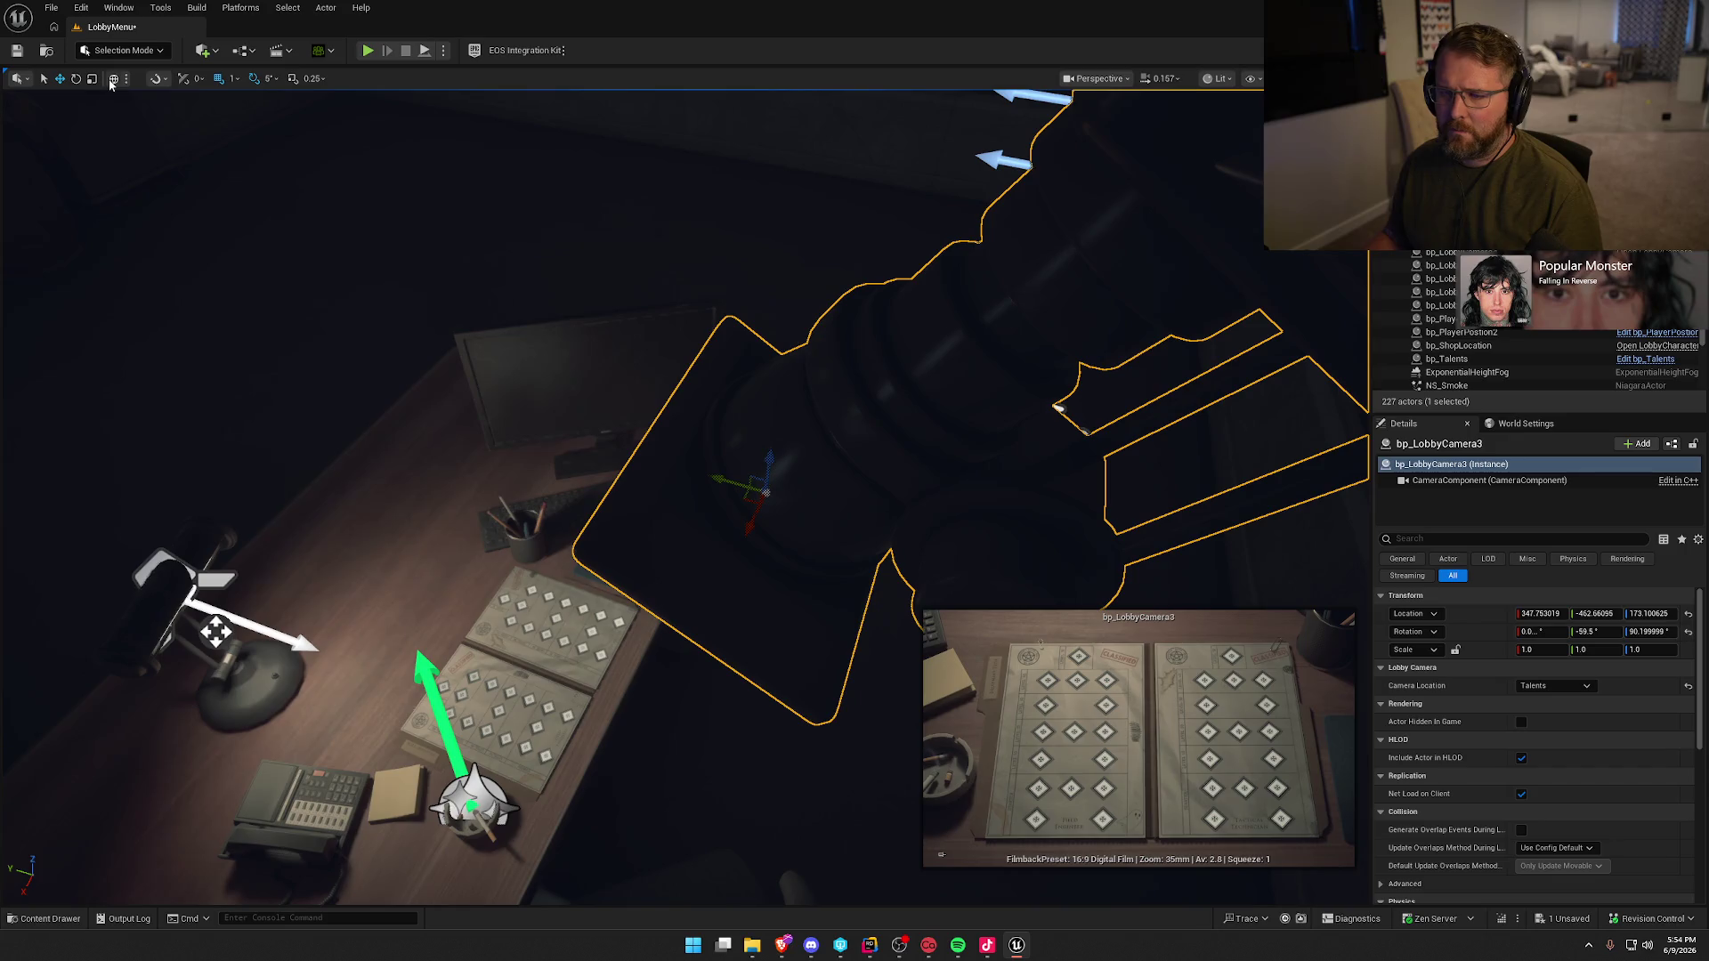
drag(757, 512, 679, 467)
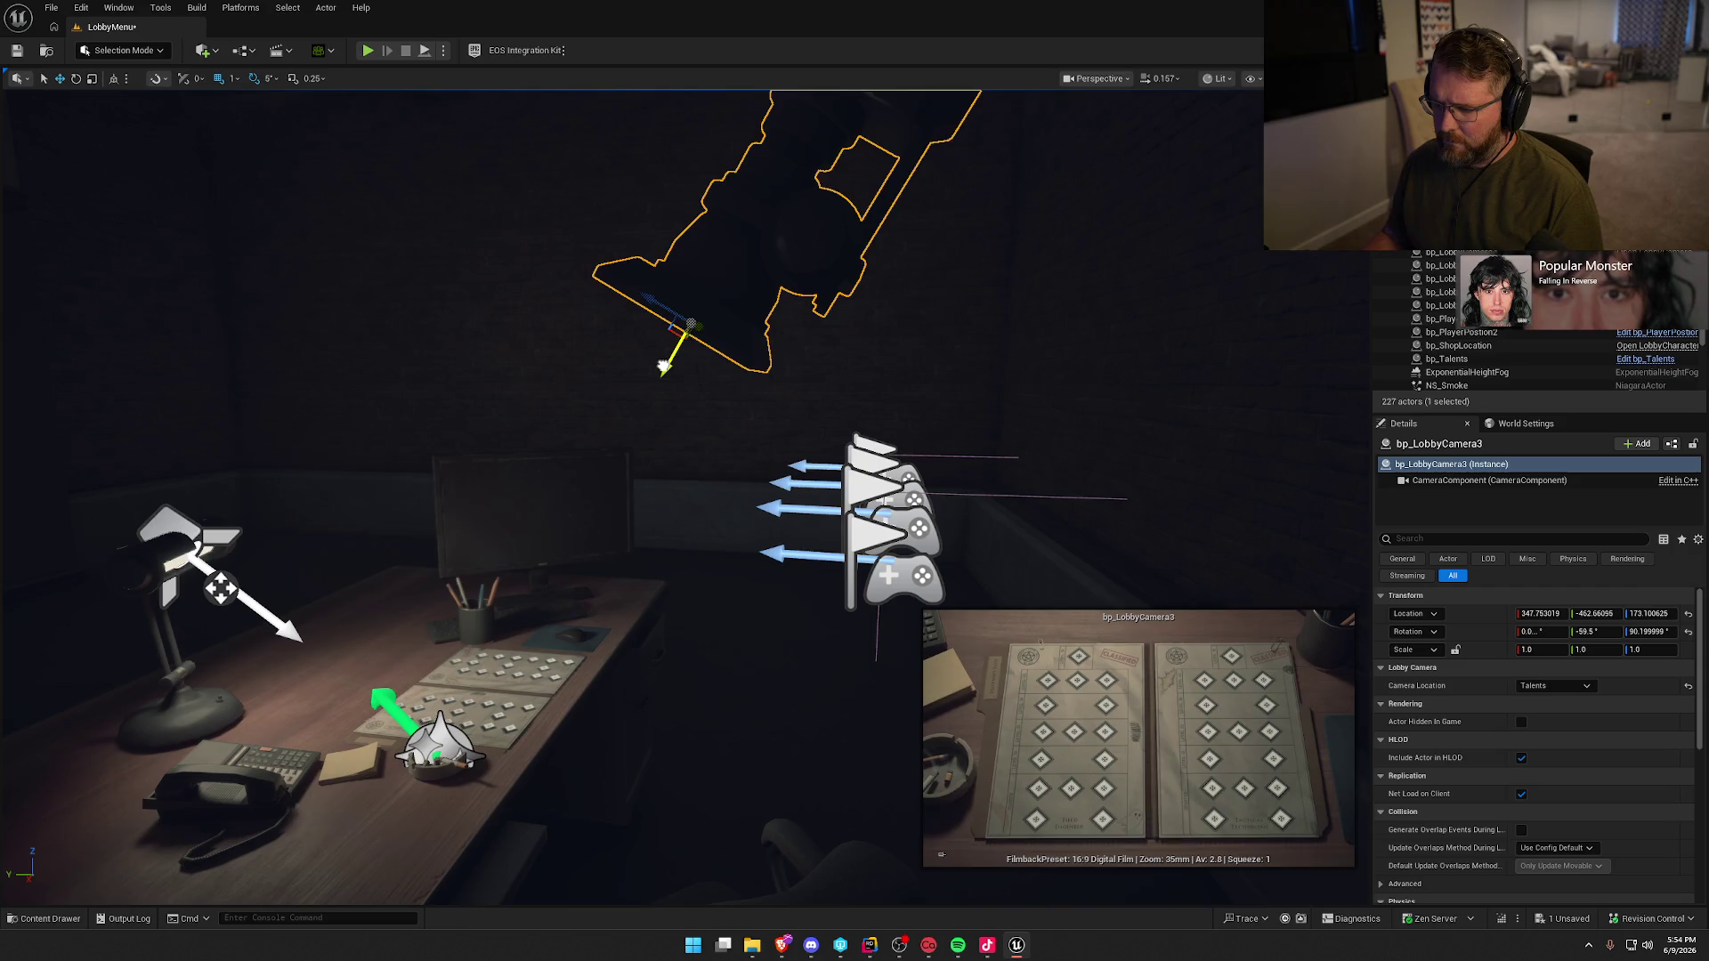
drag(663, 366, 676, 351)
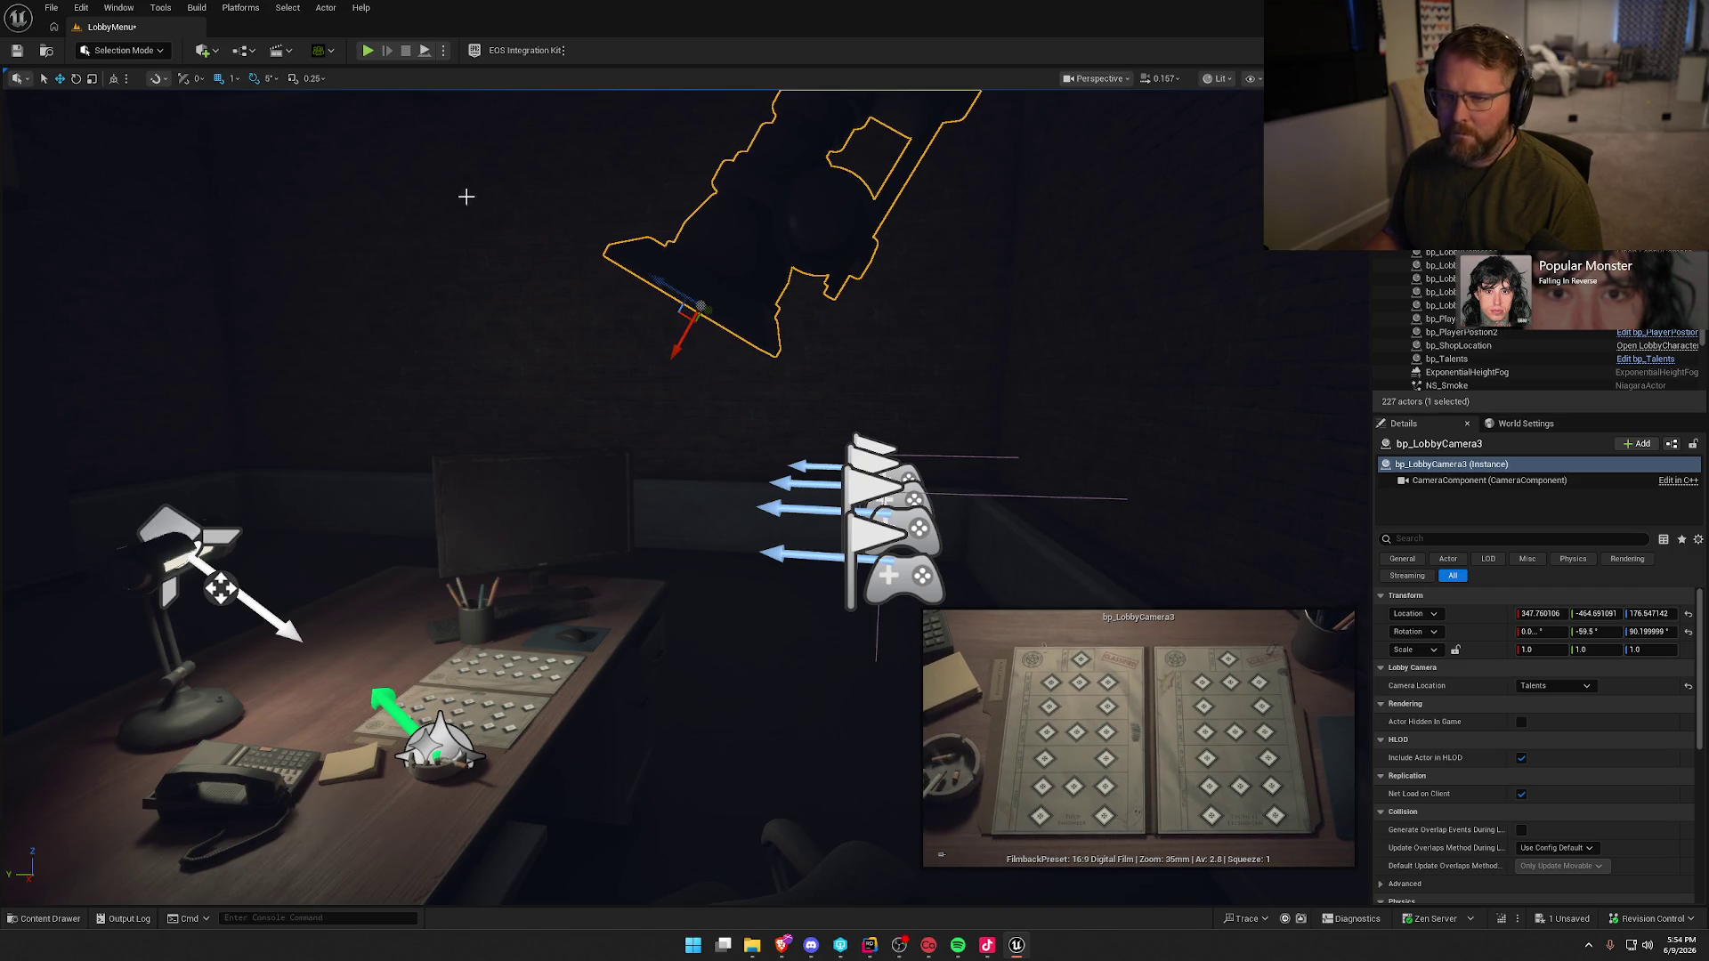
click(368, 52)
click(783, 153)
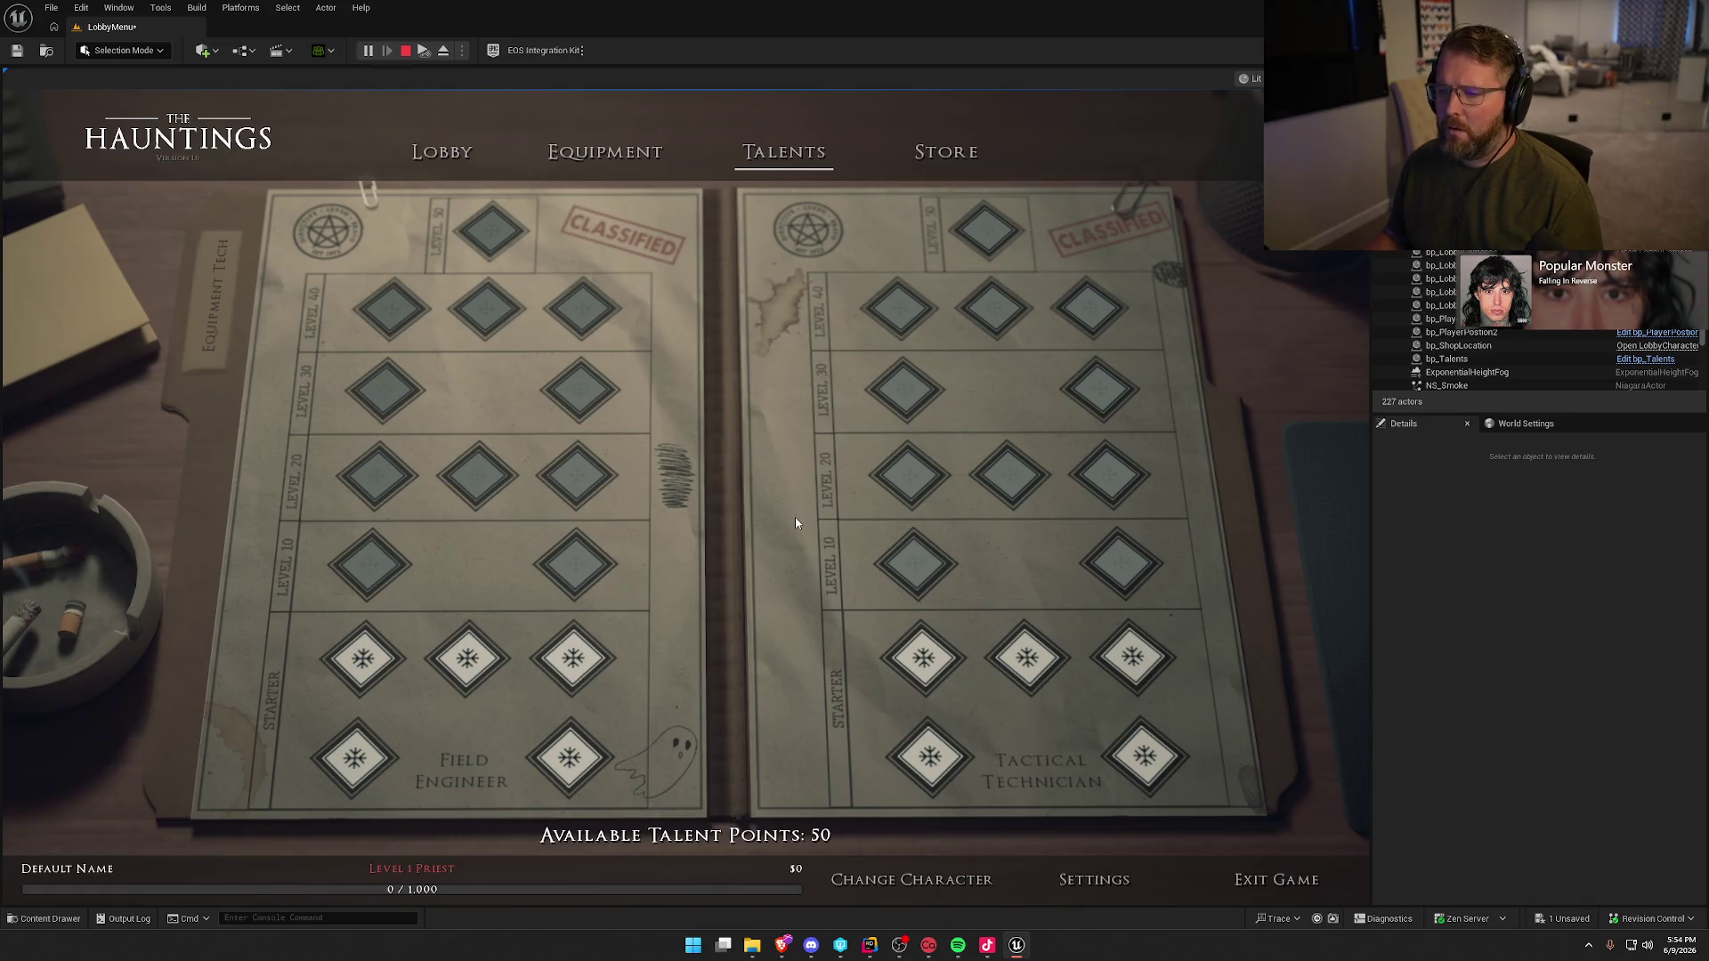
- Switch the running lobby to the Store page with the character before the brick wall
click(939, 156)
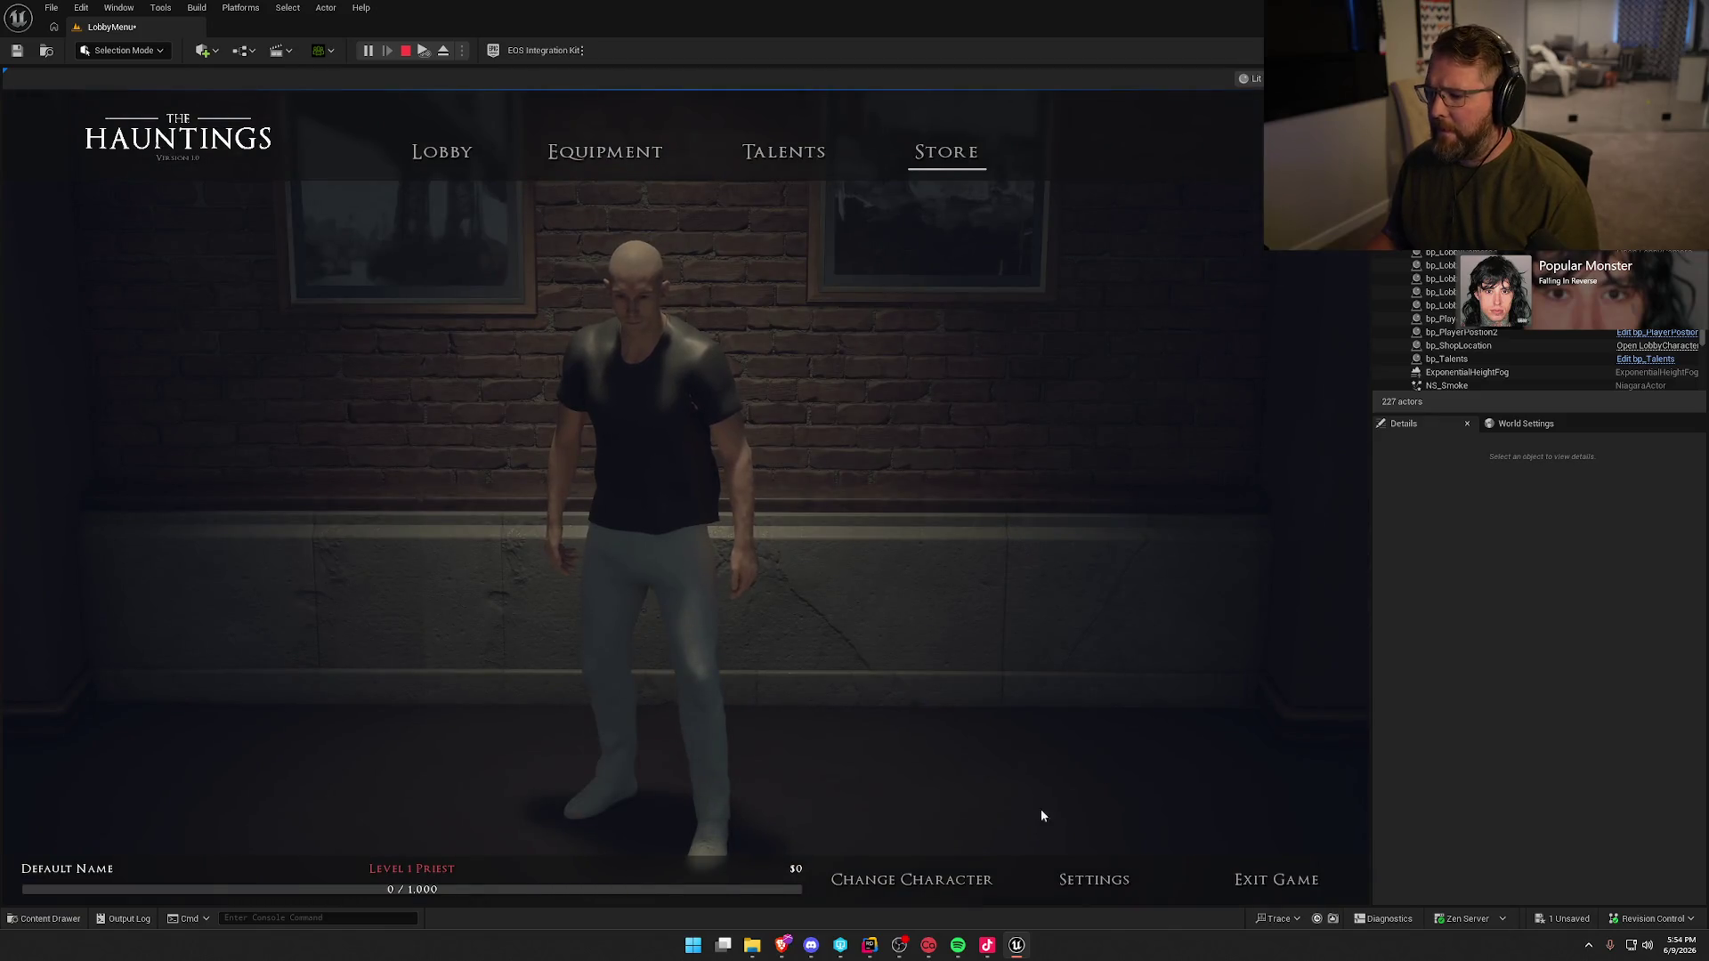
- Stop the play session, save the LobbyMenu level, and deselect the camera
key(Escape)
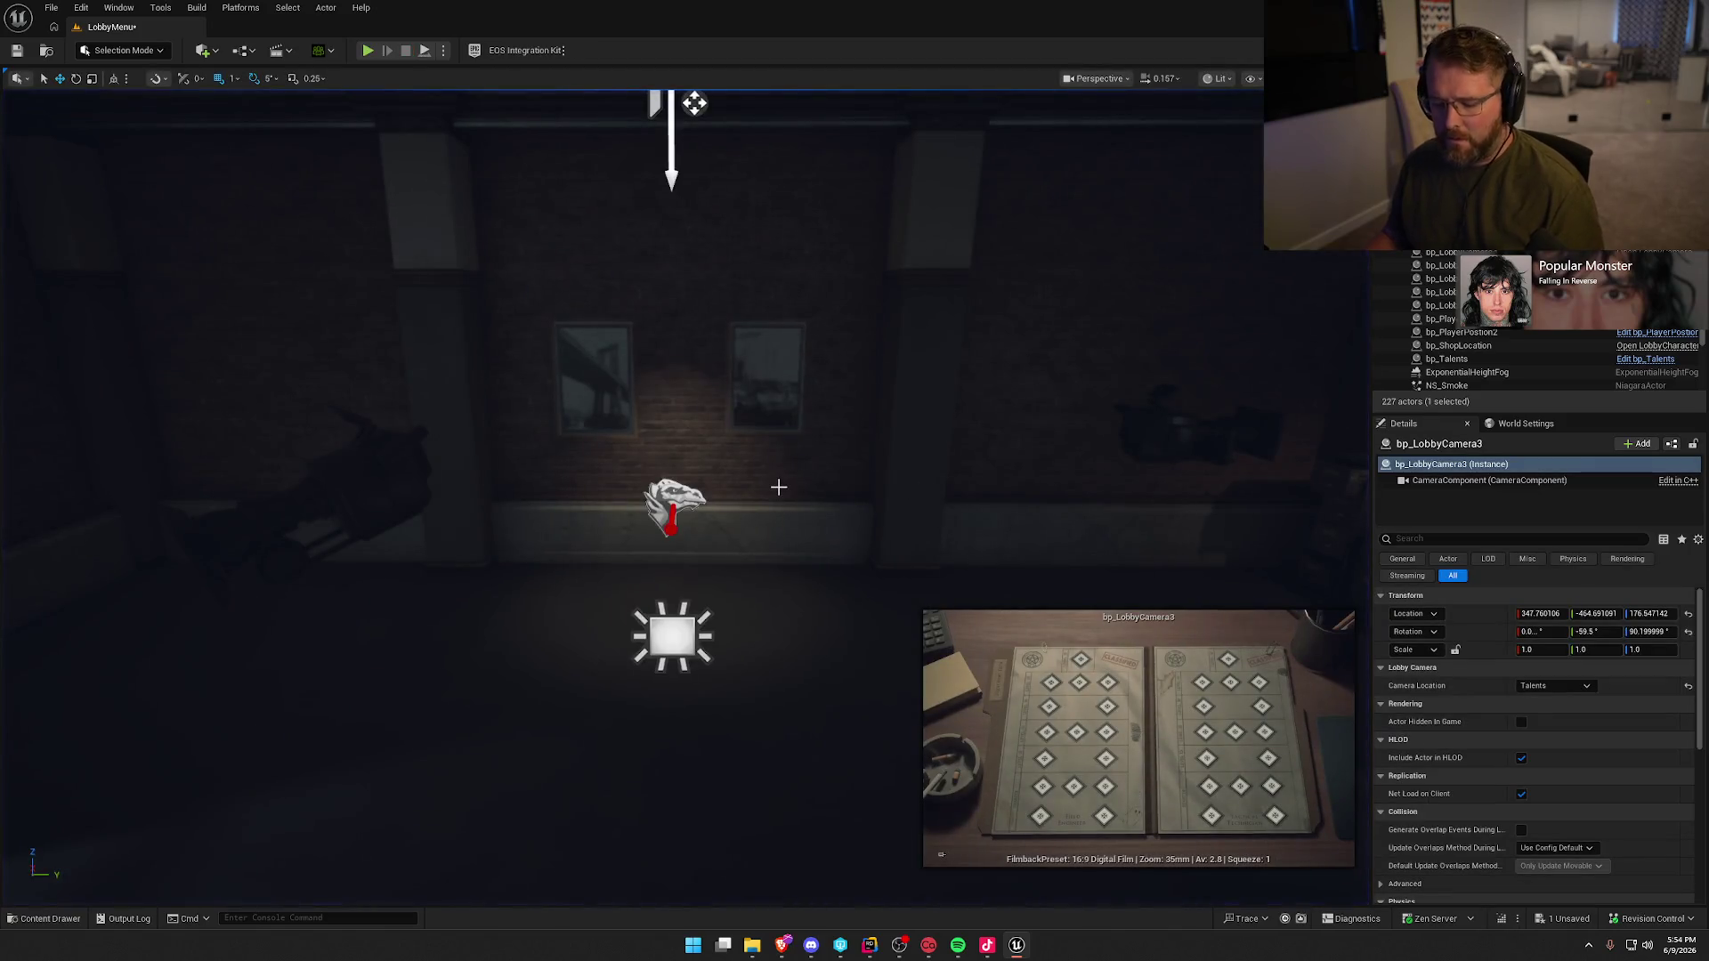
key(ctrl+s)
key(Escape)
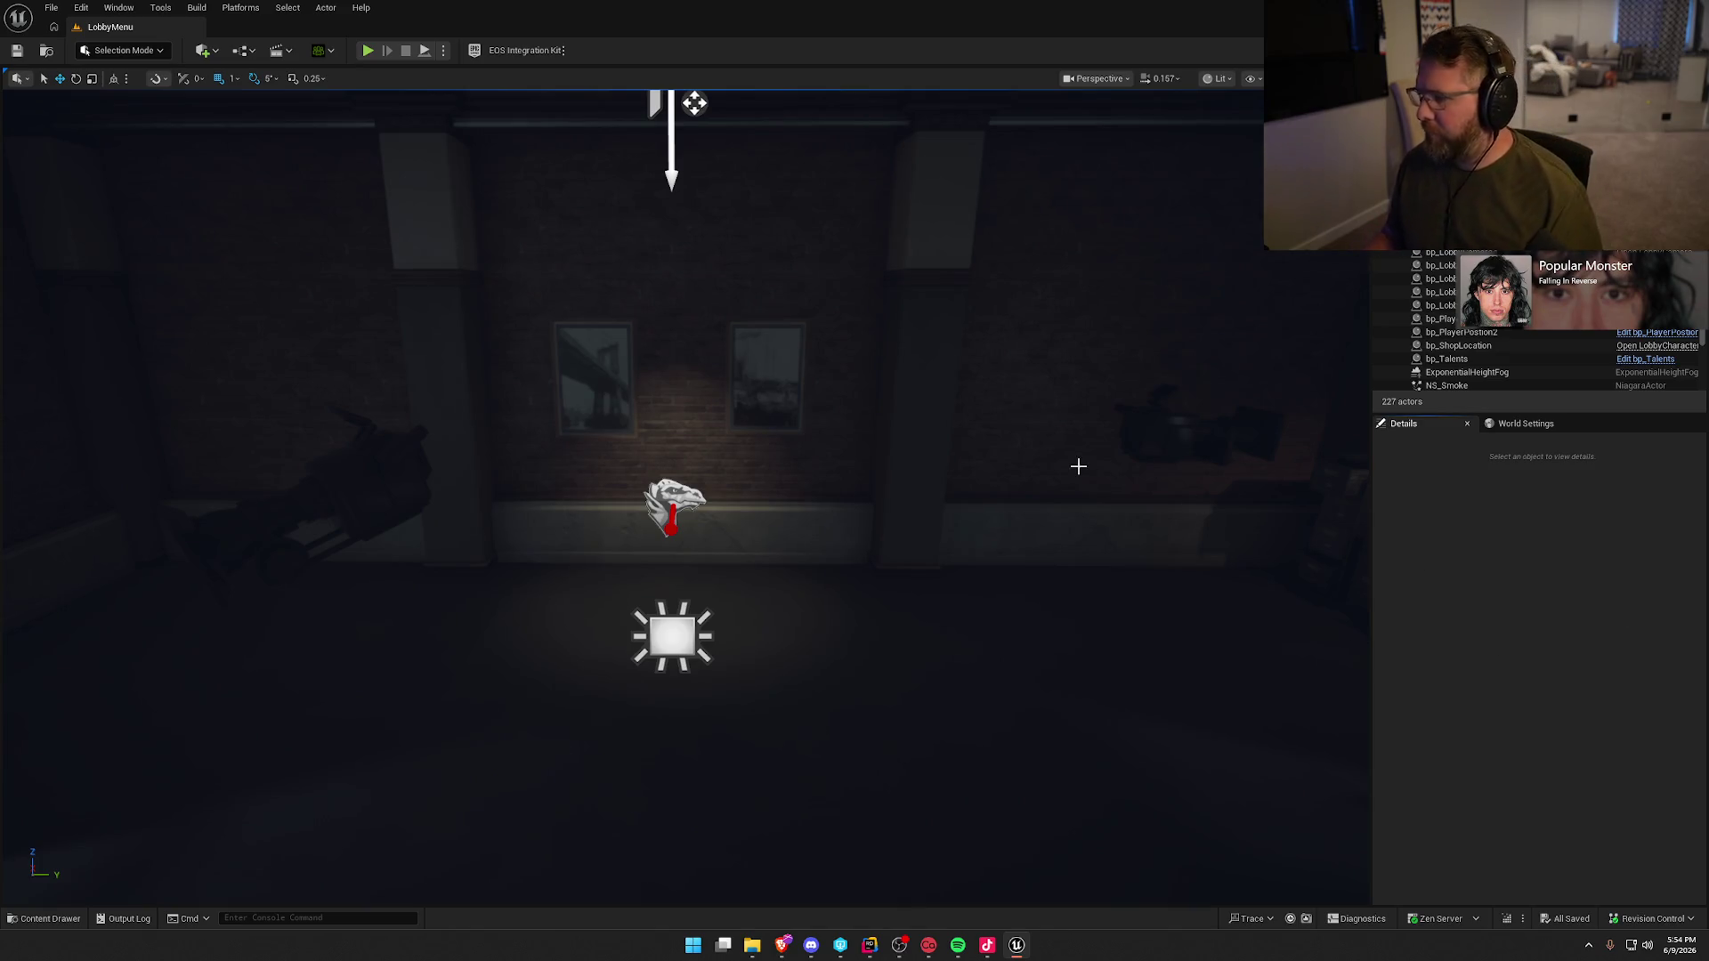
- Frame a high overhead Game View of the room, store it as bookmark 1, and save
drag(993, 466, 944, 472)
key(g)
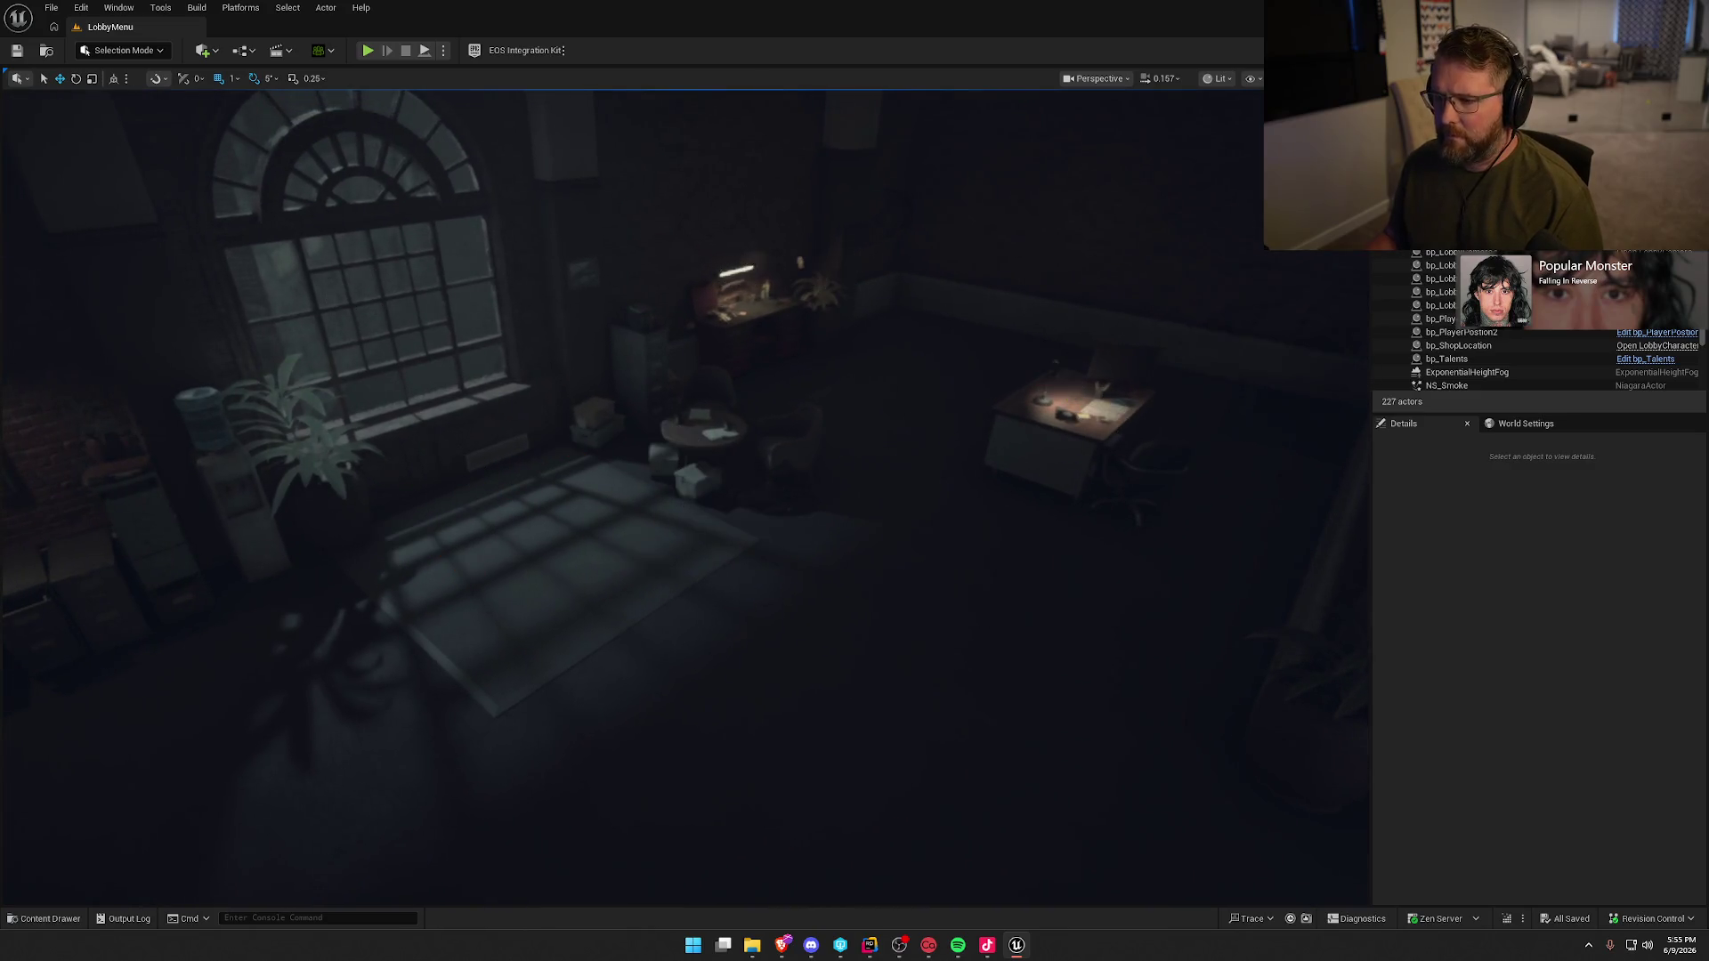
scroll(894, 472, down, 5)
key(ctrl+1)
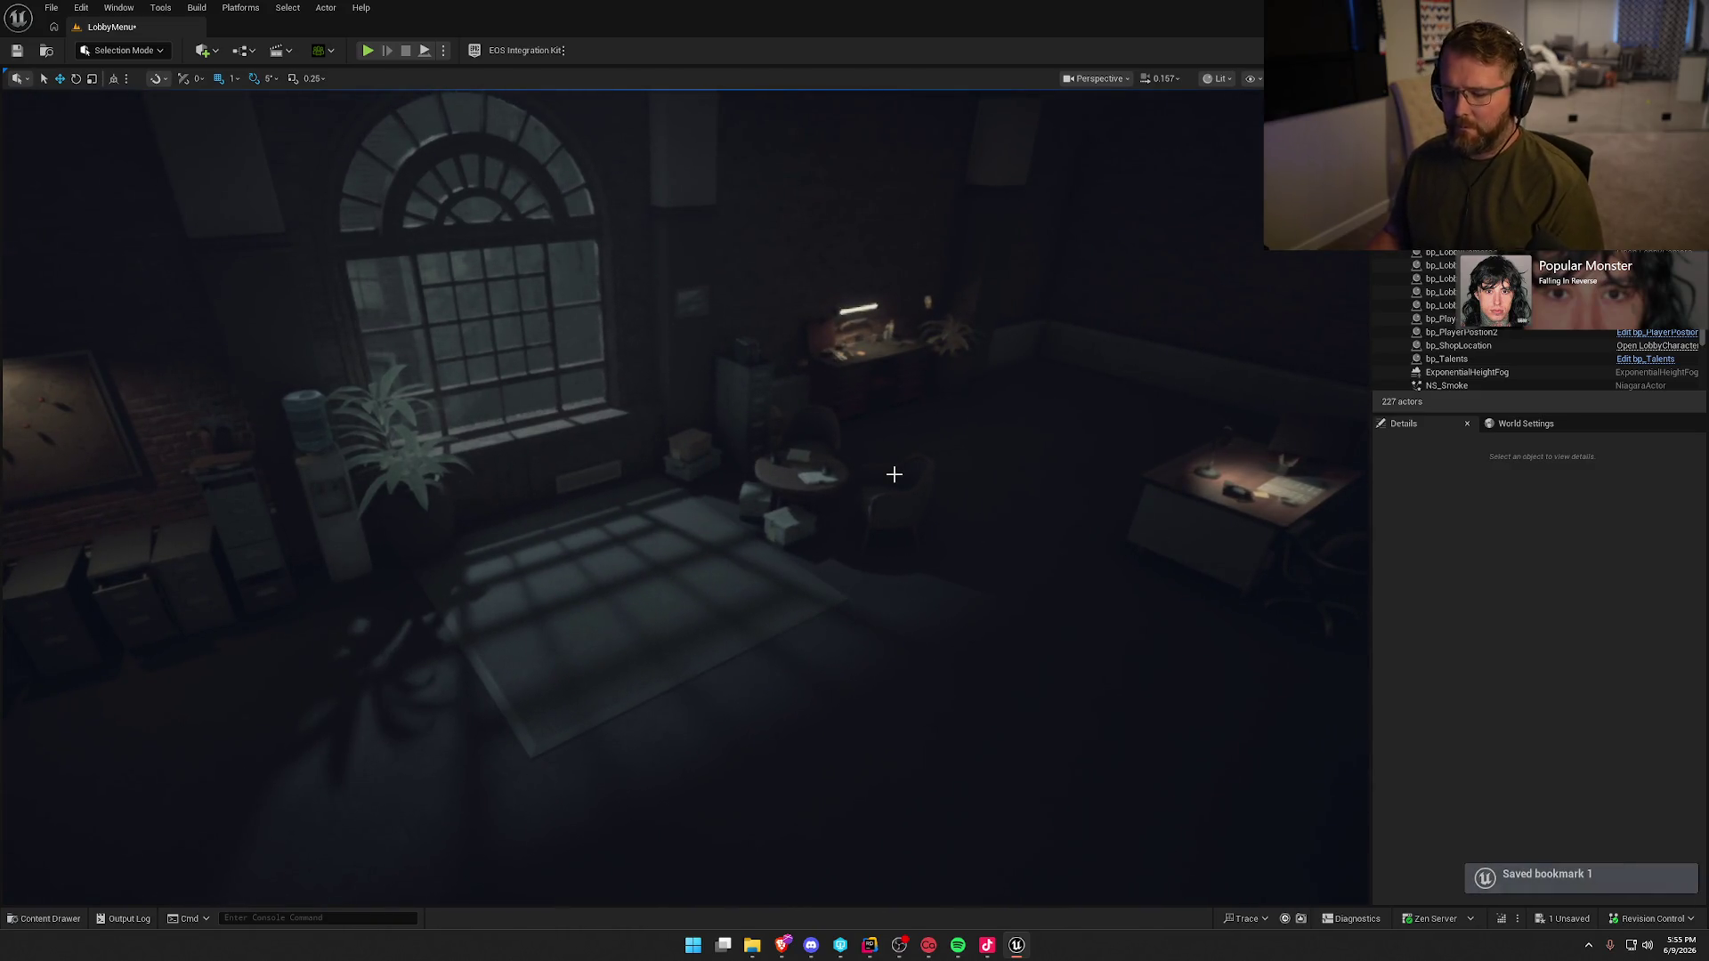
key(ctrl+s)
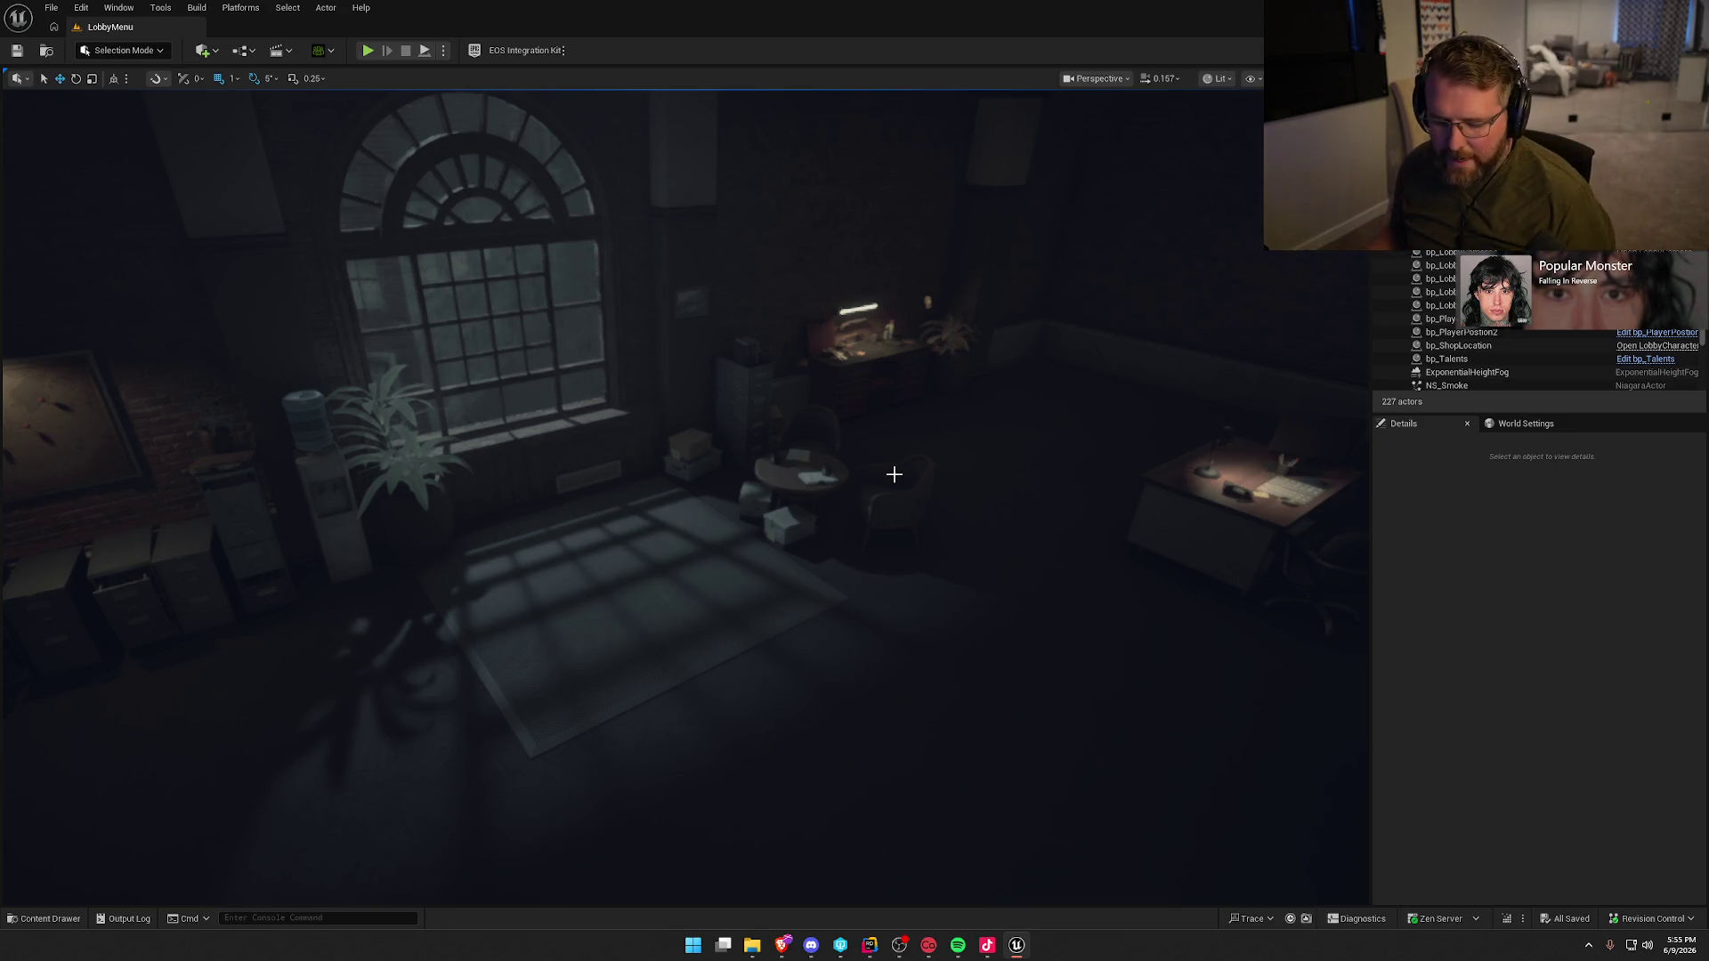
- Open the UI_Lobby widget blueprint from the Lobby UI folder
click(41, 919)
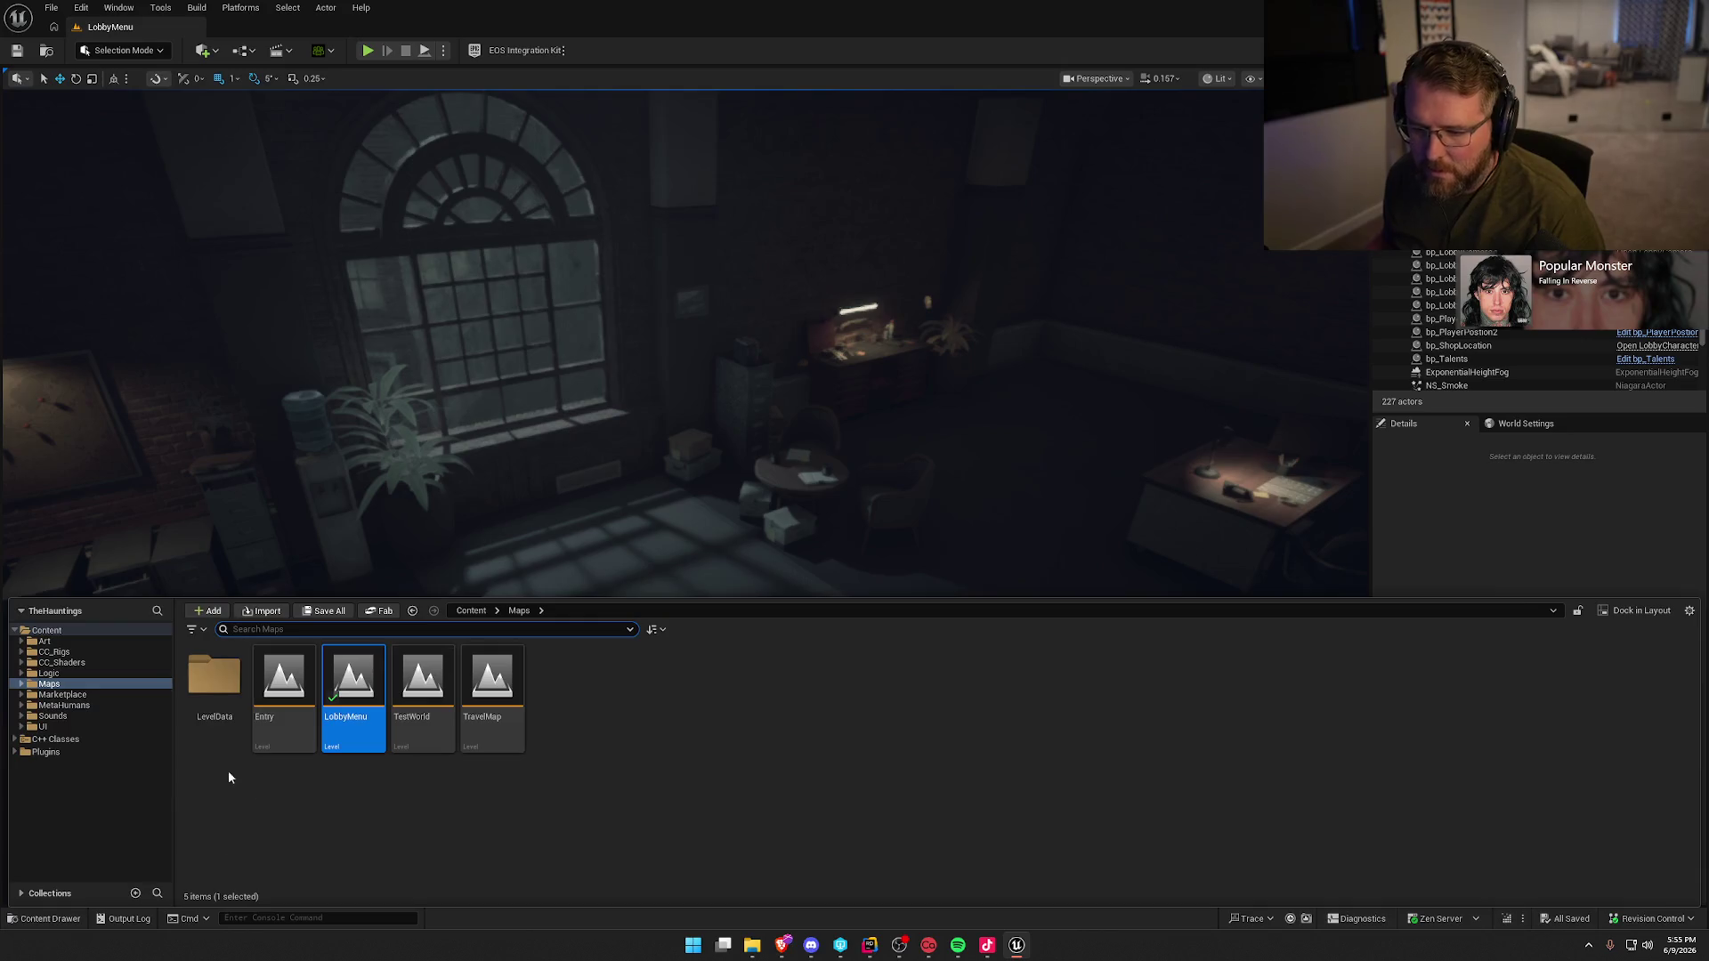
double_click(562, 678)
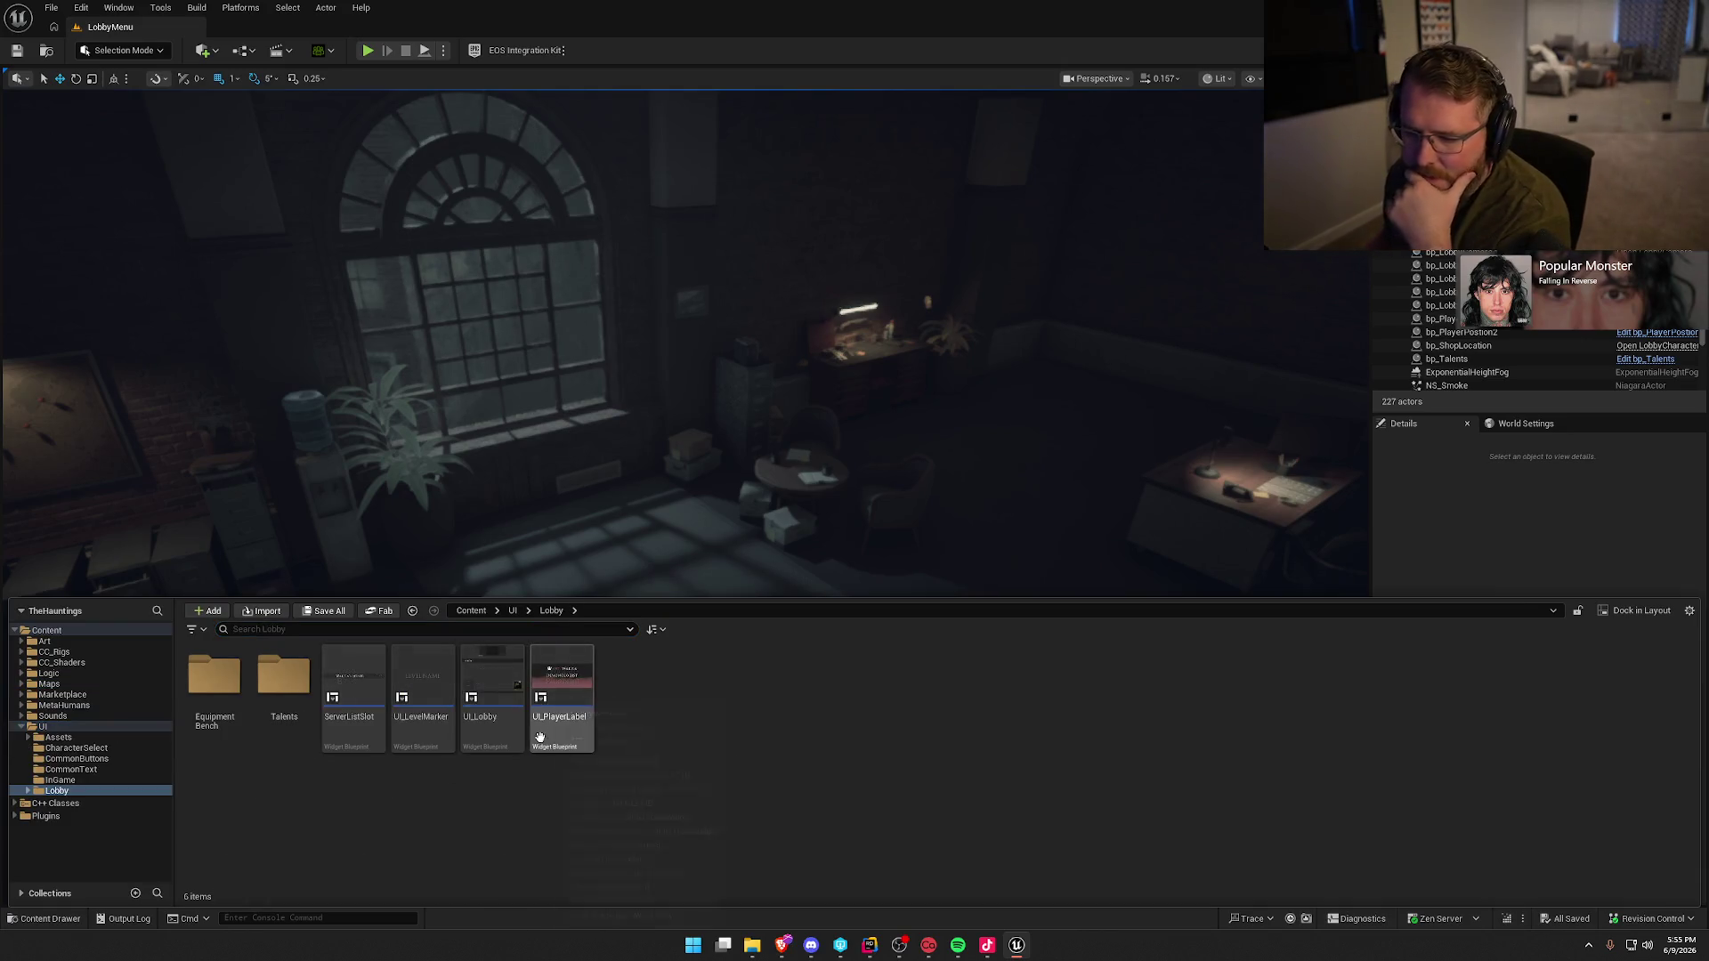
click(507, 681)
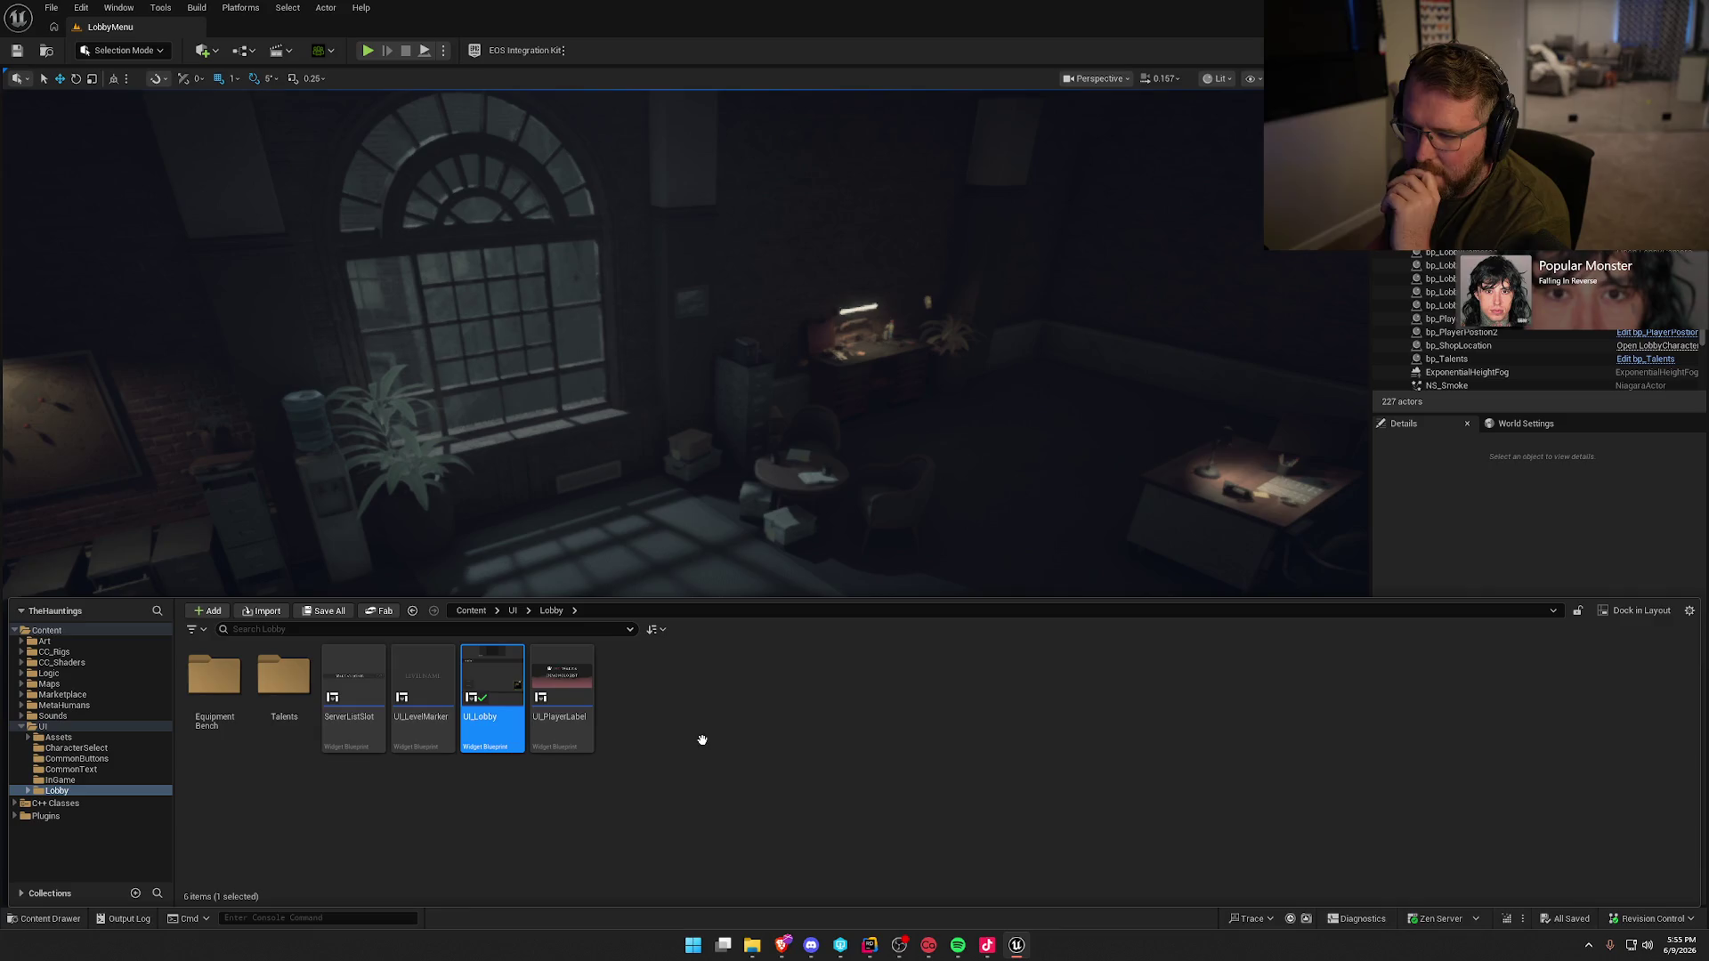
key(Return)
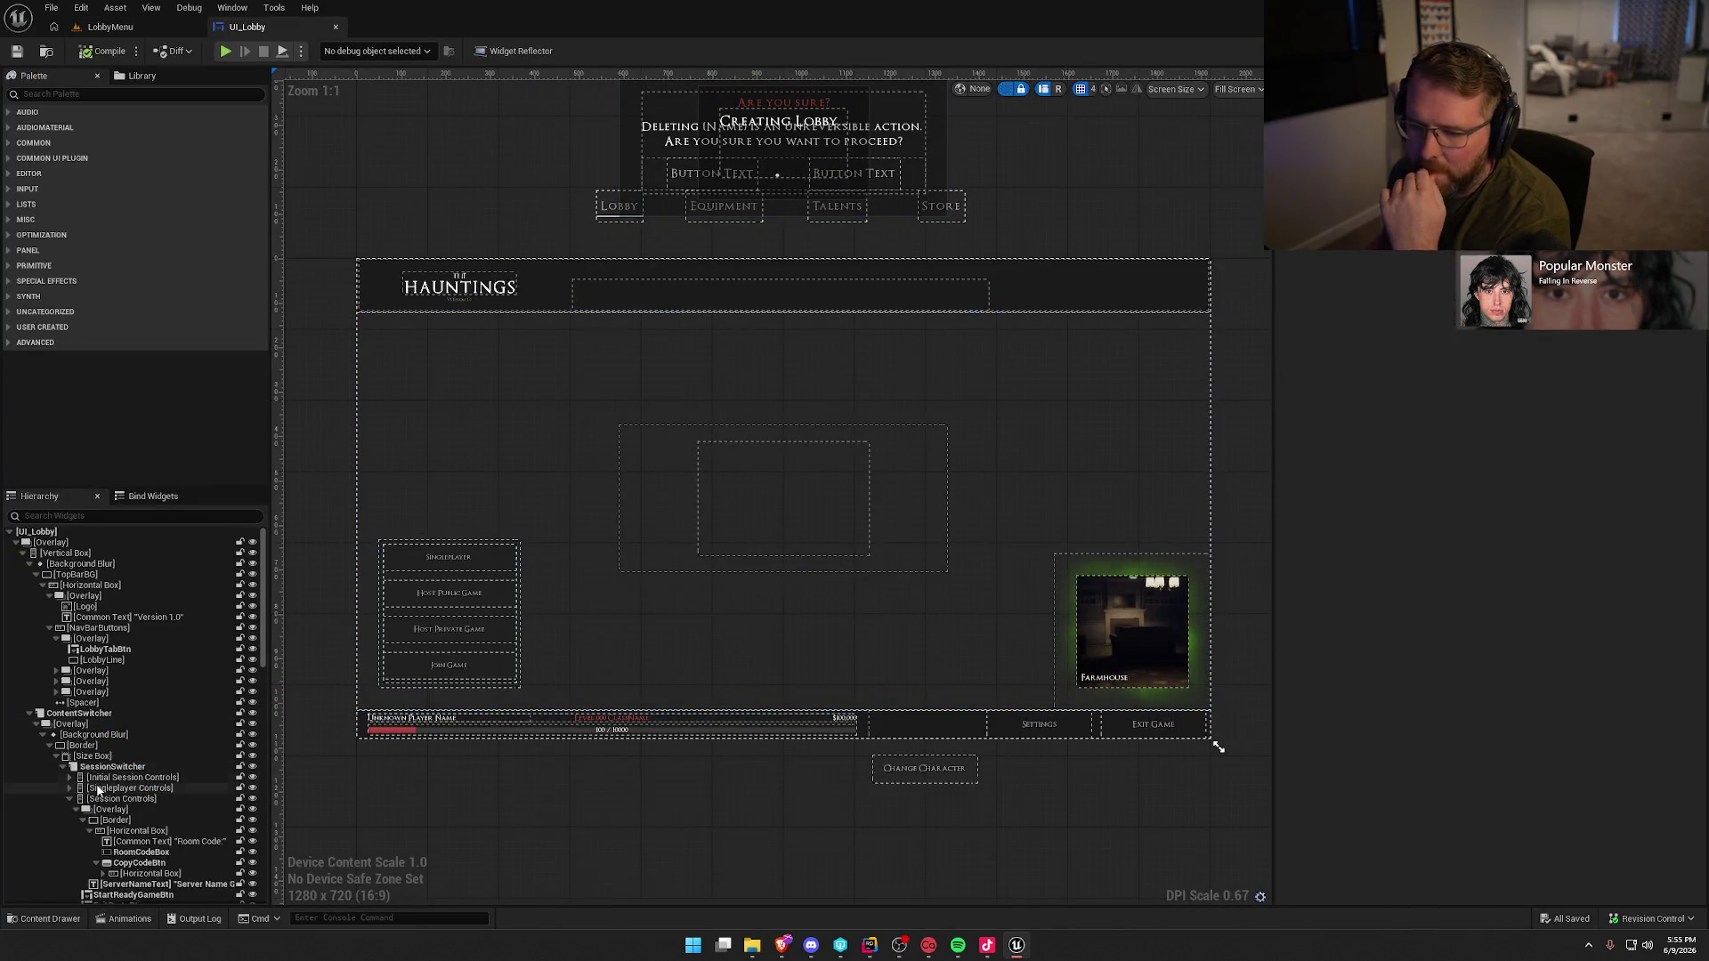
- Collapse Session Controls and preview its Initial, Join and Client panels, ending on Session Client Controls
click(69, 799)
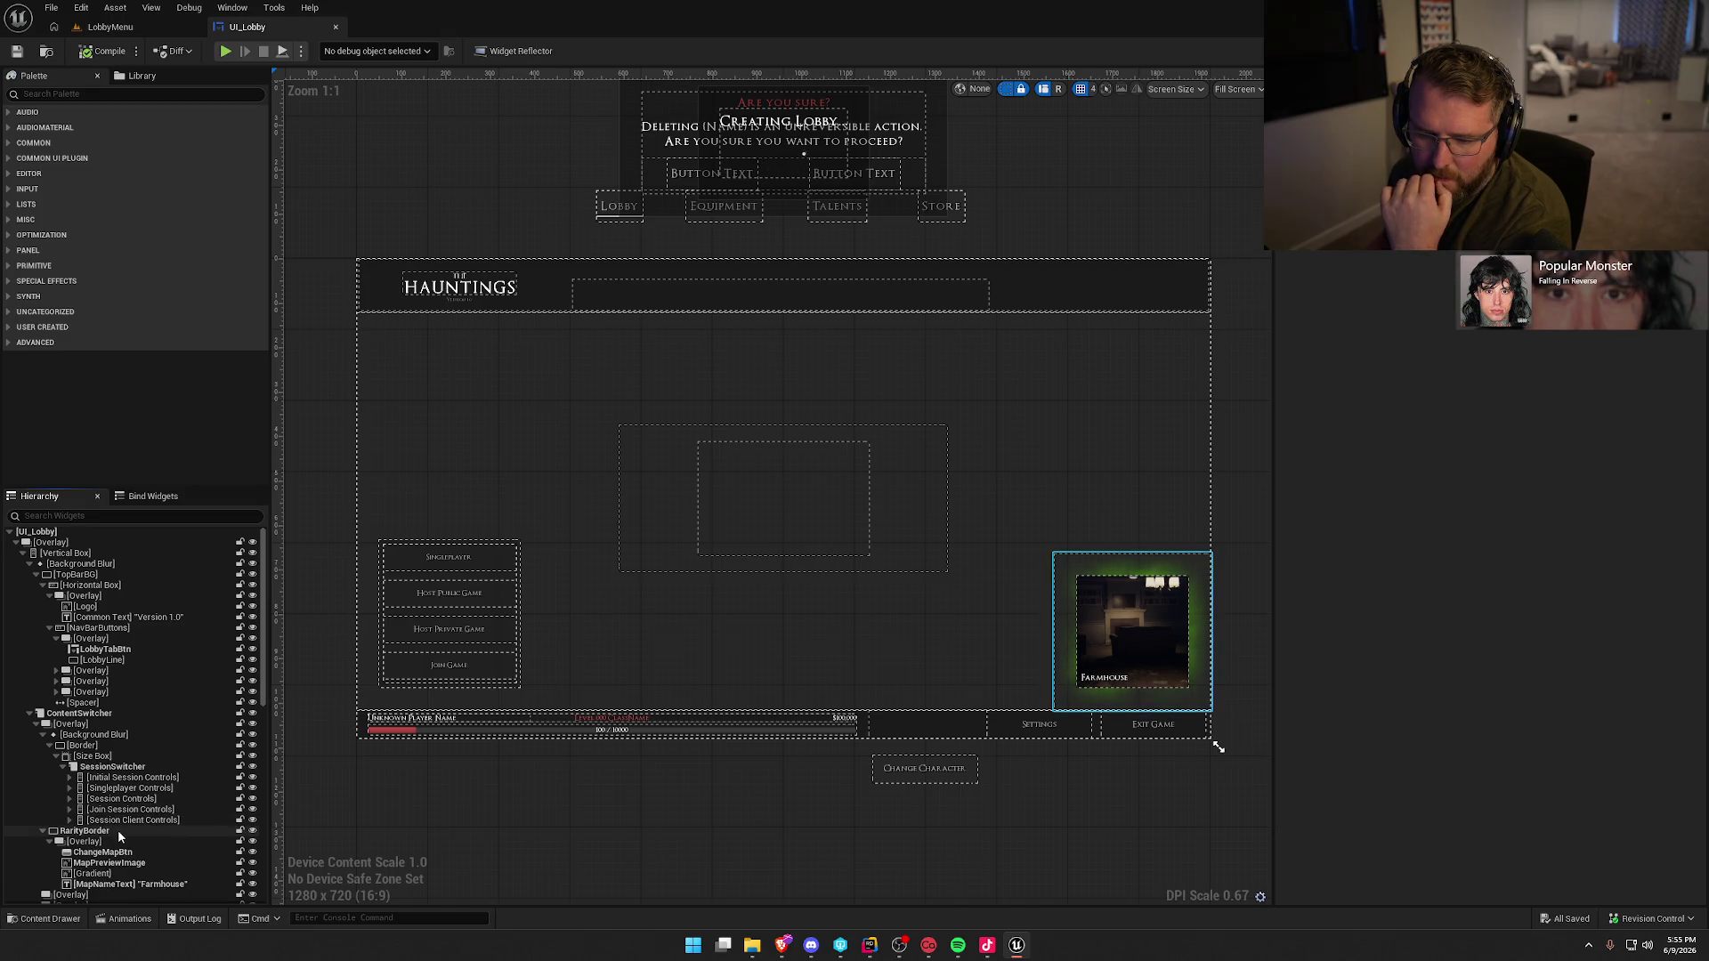
click(123, 822)
click(122, 798)
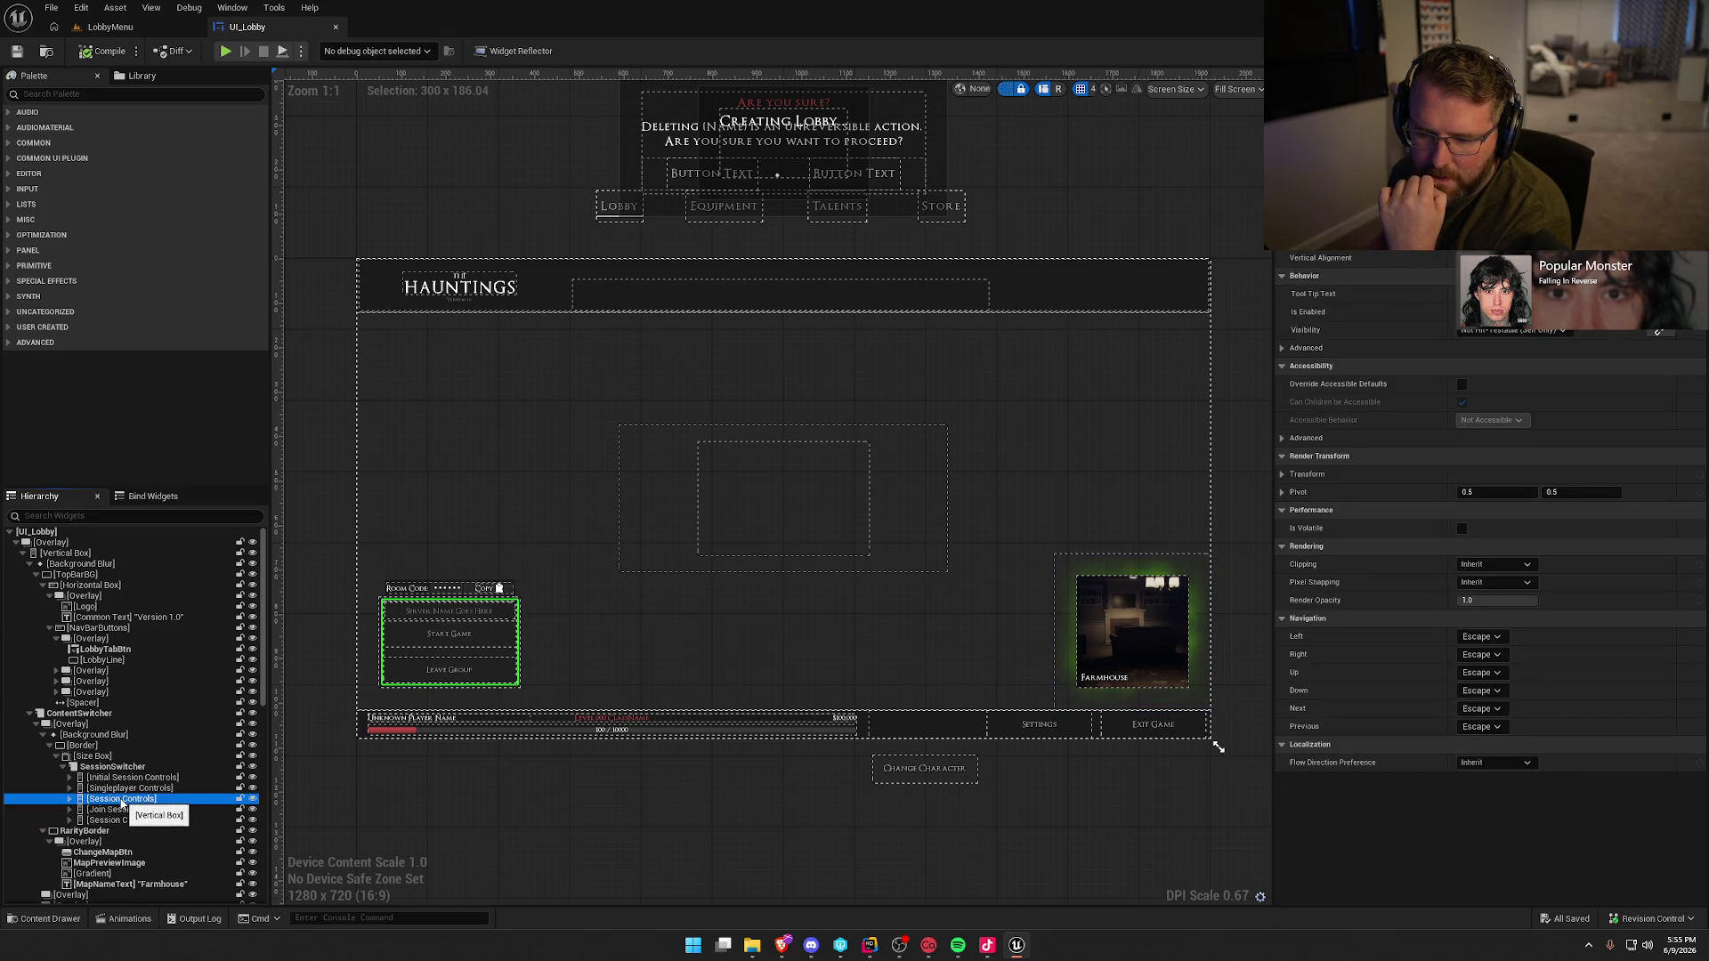
click(134, 821)
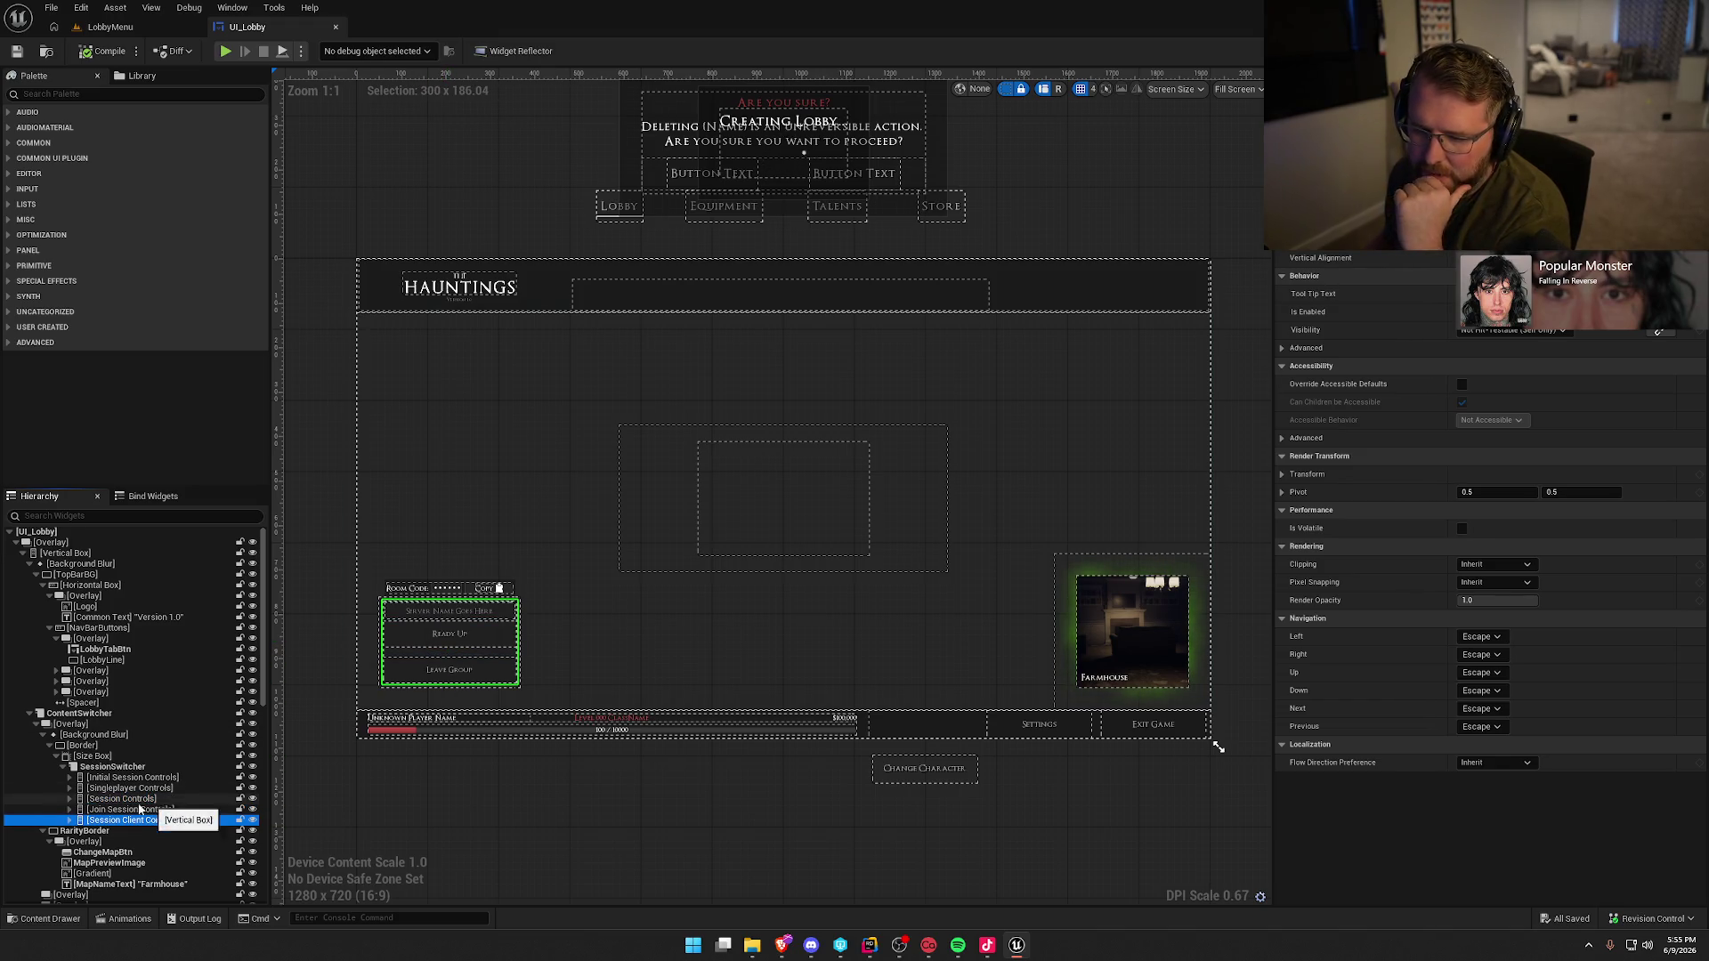
click(135, 798)
click(130, 810)
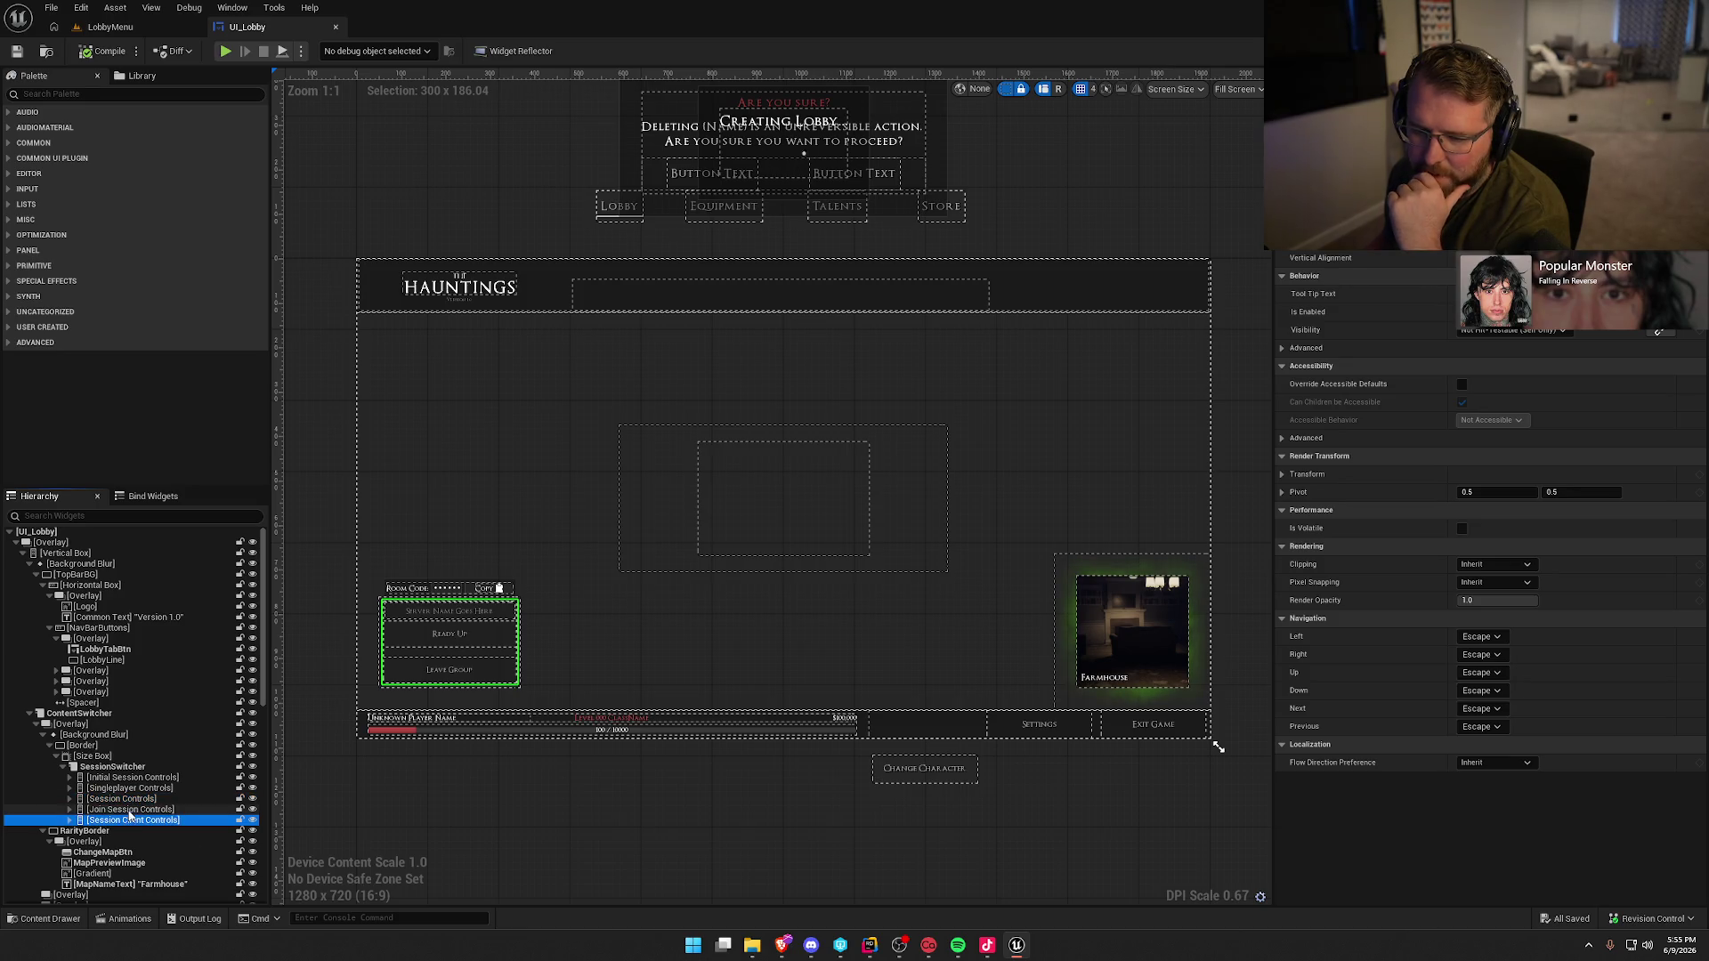
click(132, 797)
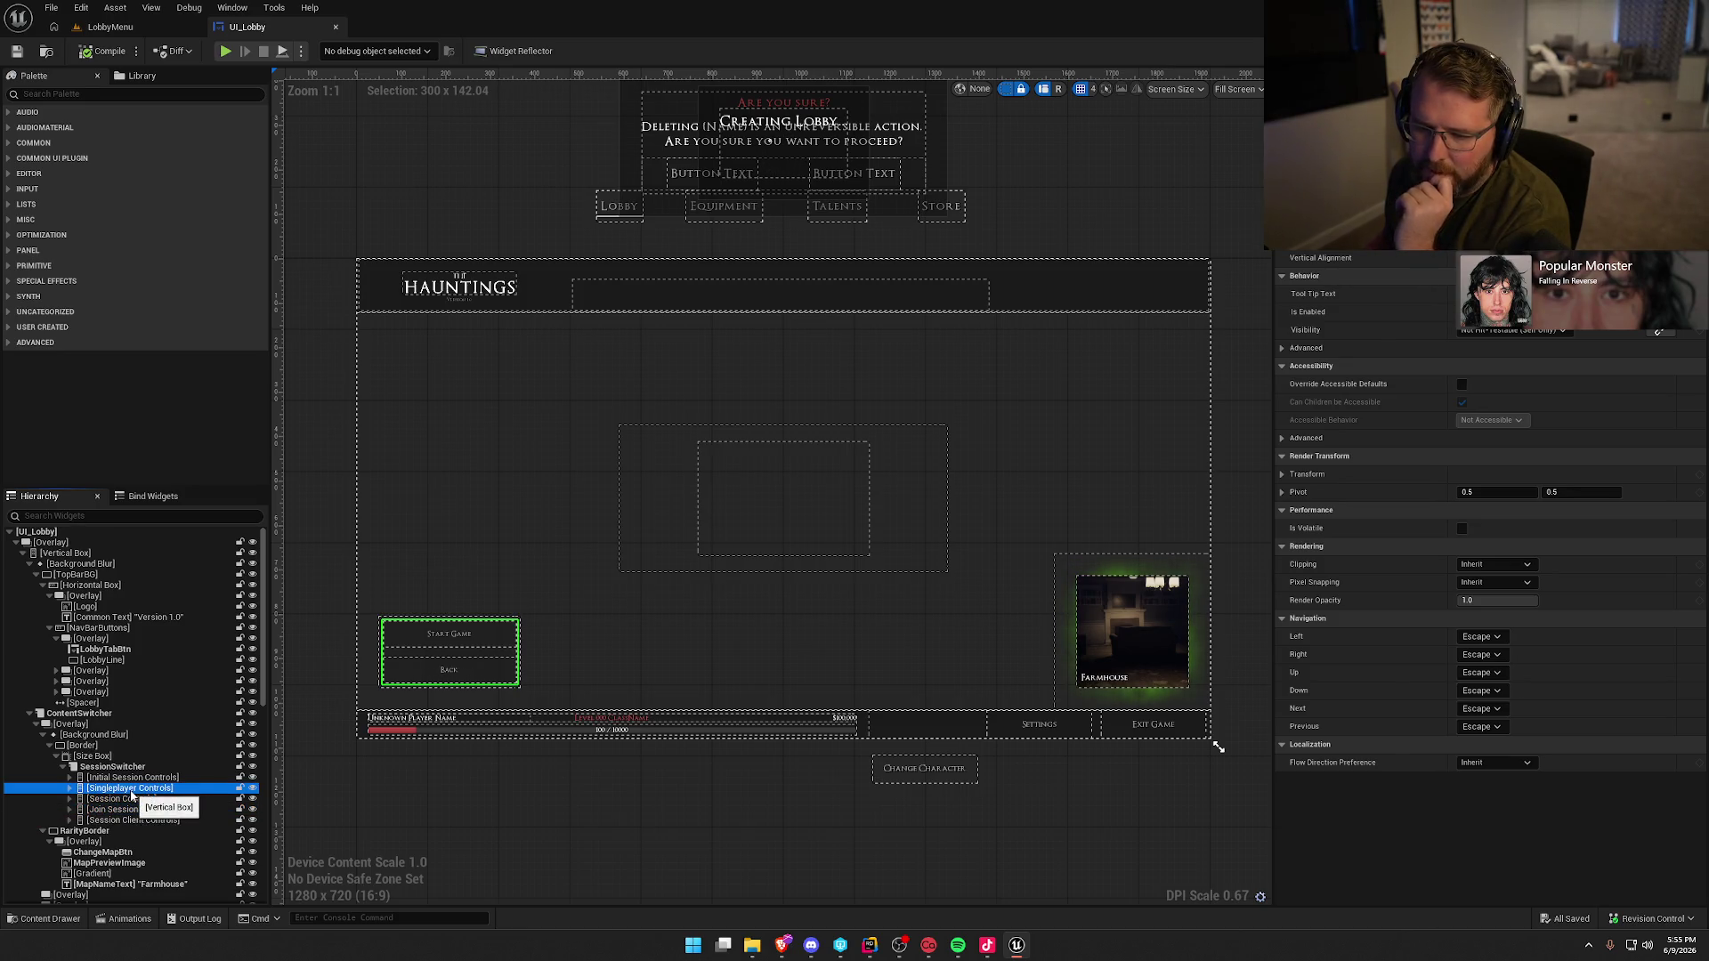
click(132, 778)
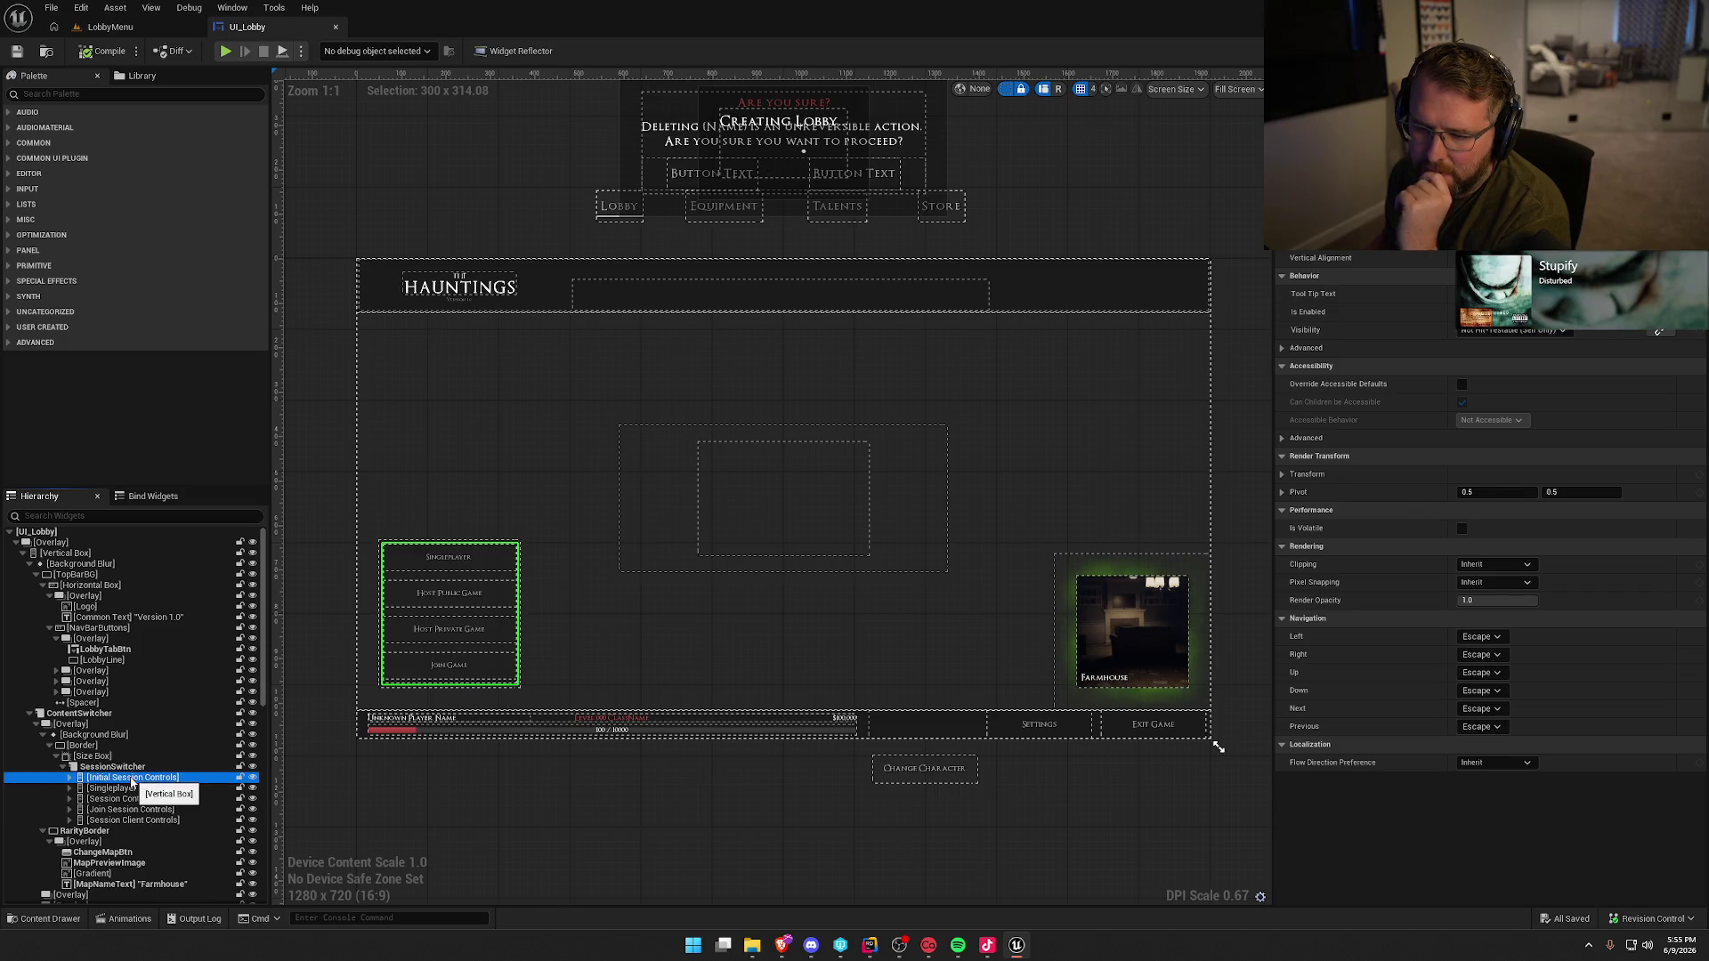
click(132, 799)
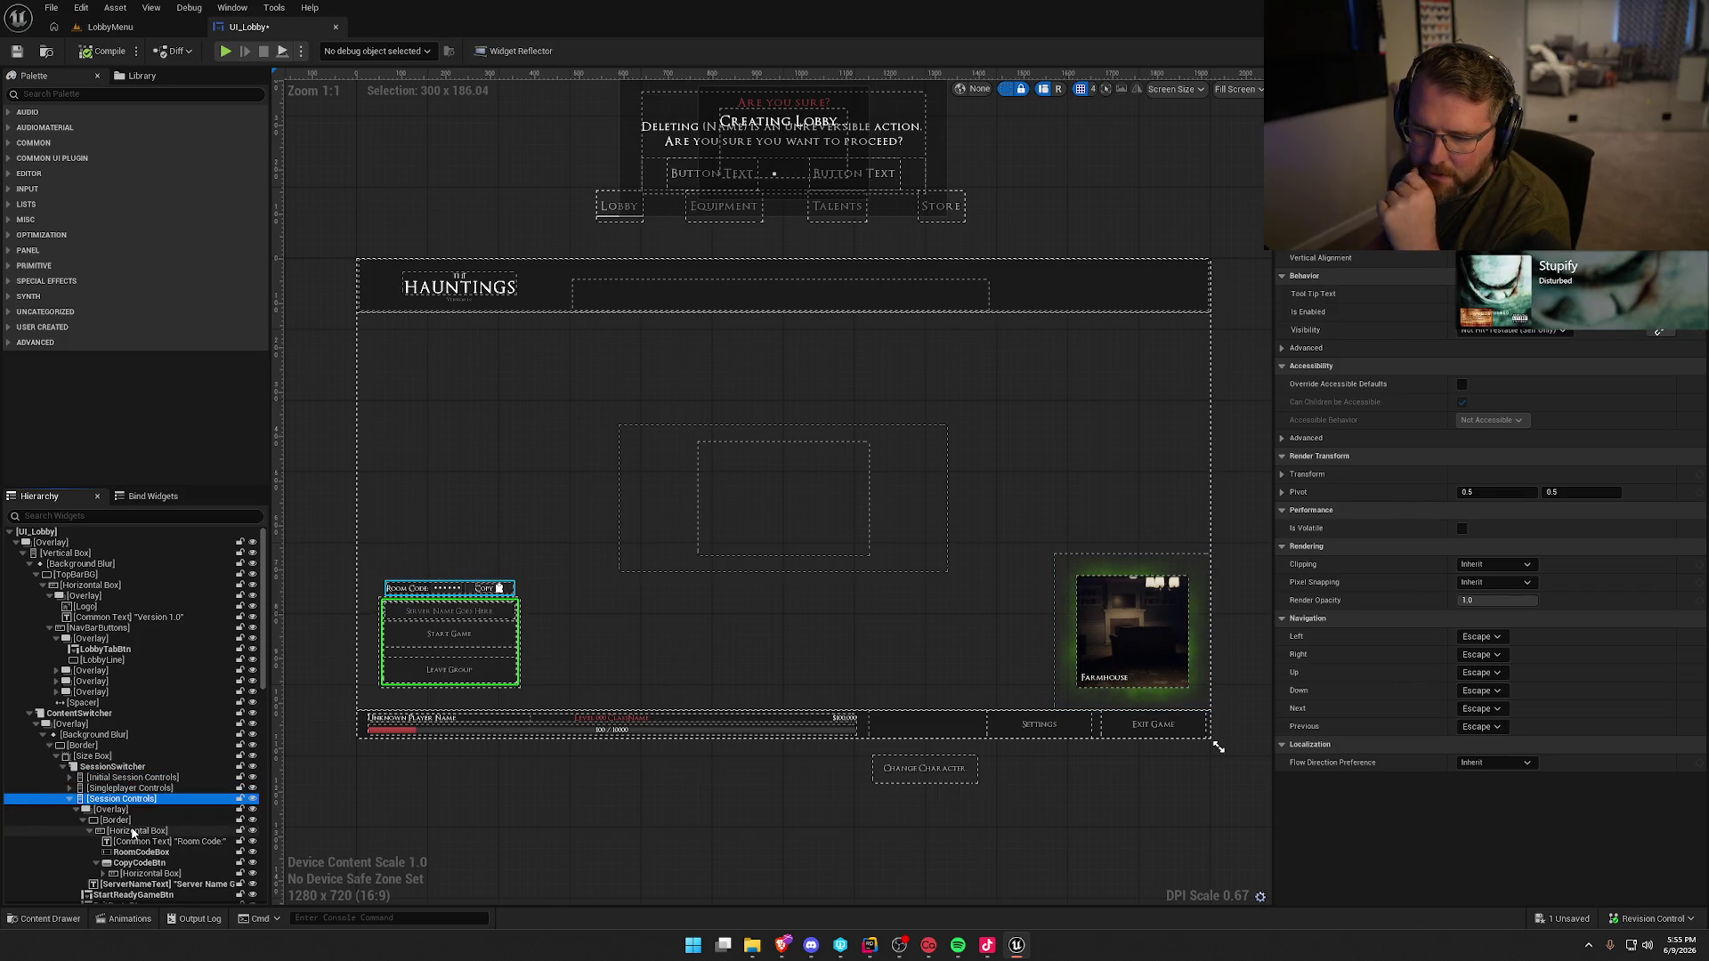
click(70, 798)
click(117, 820)
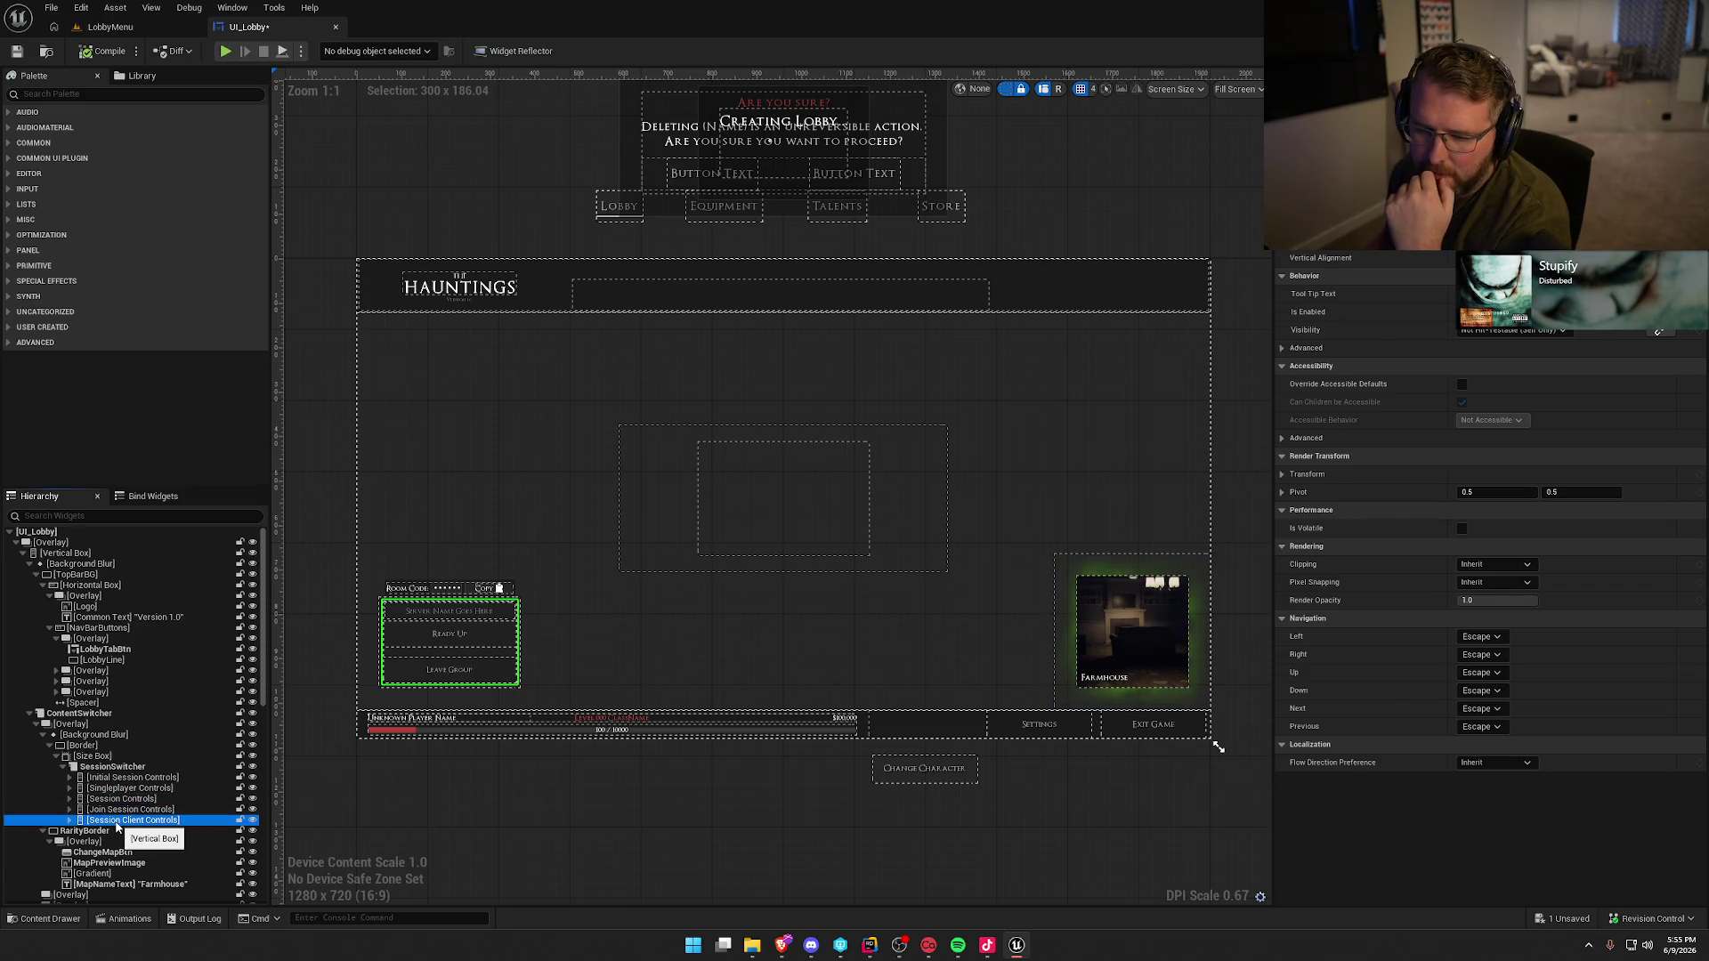
- Collapse the RarityBorder branch in the UI_Lobby hierarchy
scroll(143, 822, down, 5)
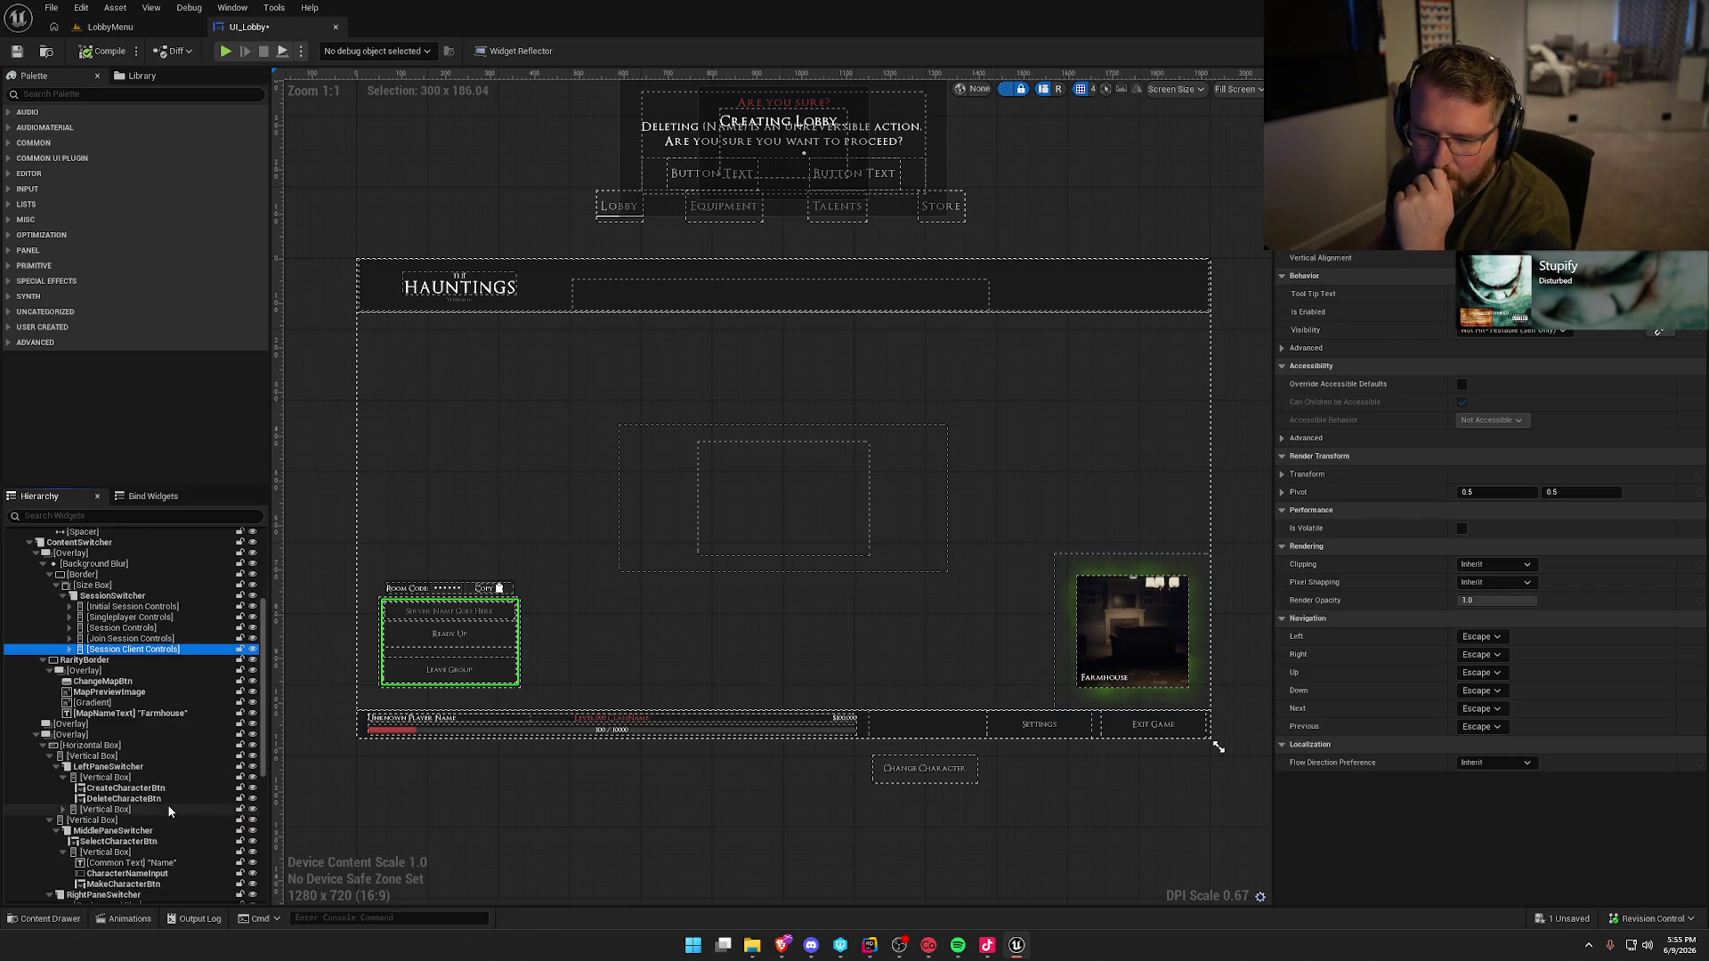
click(43, 660)
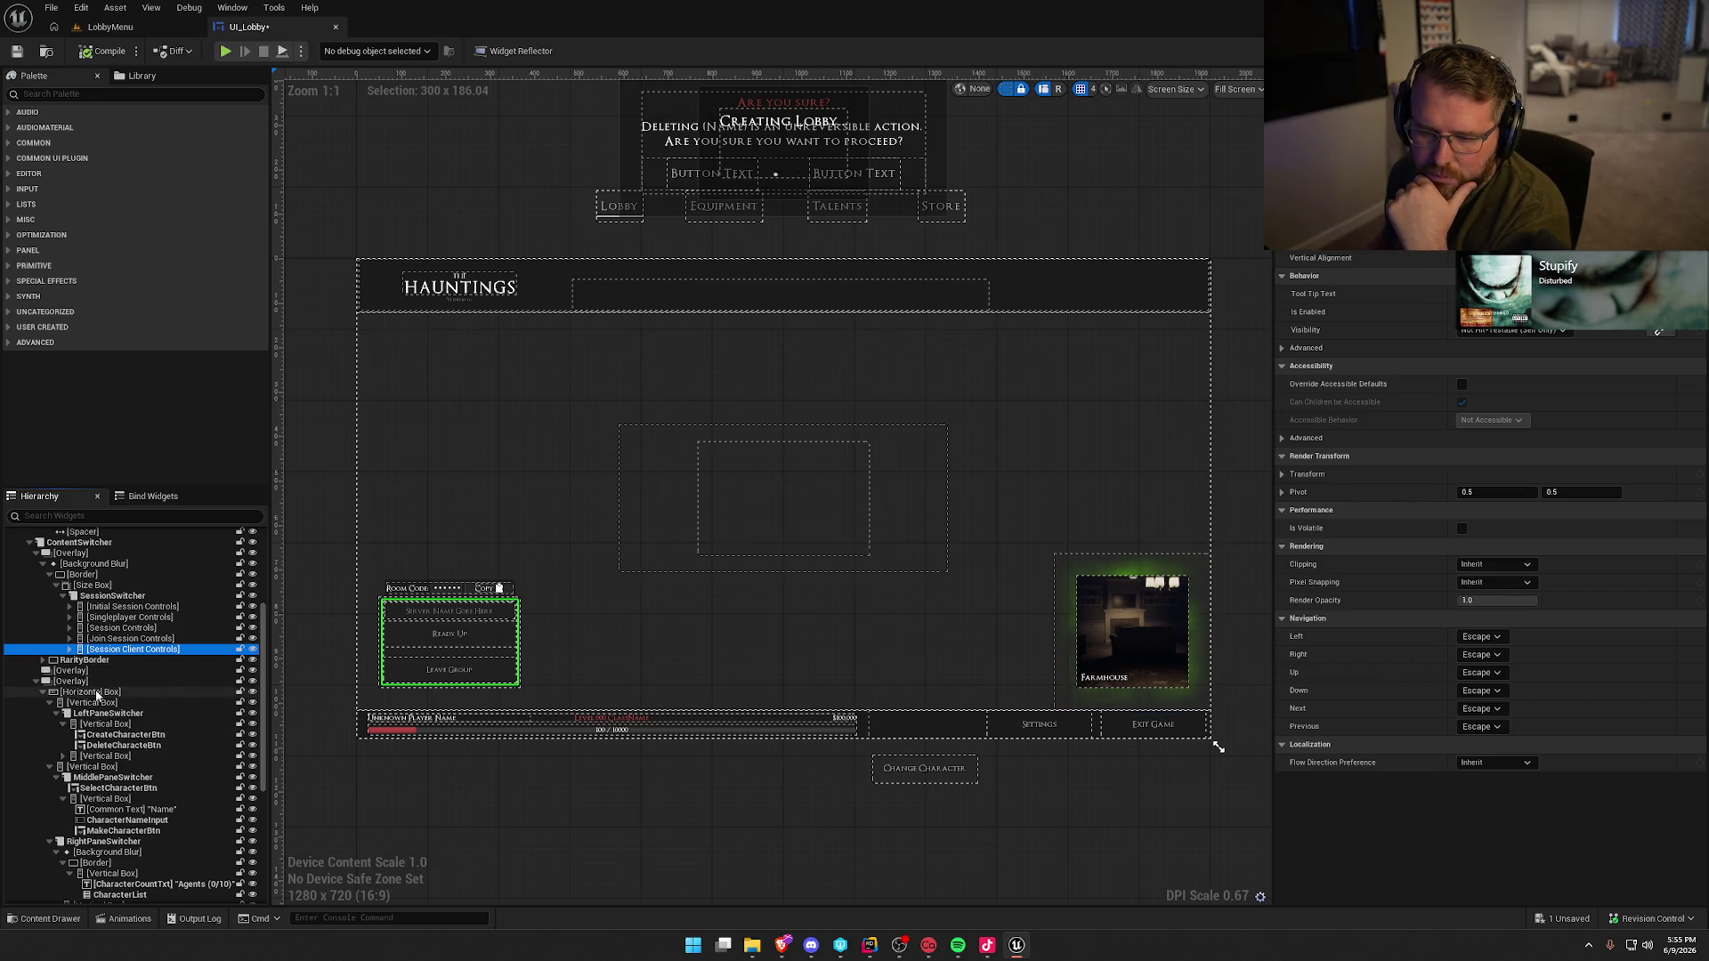
scroll(96, 695, up, 1)
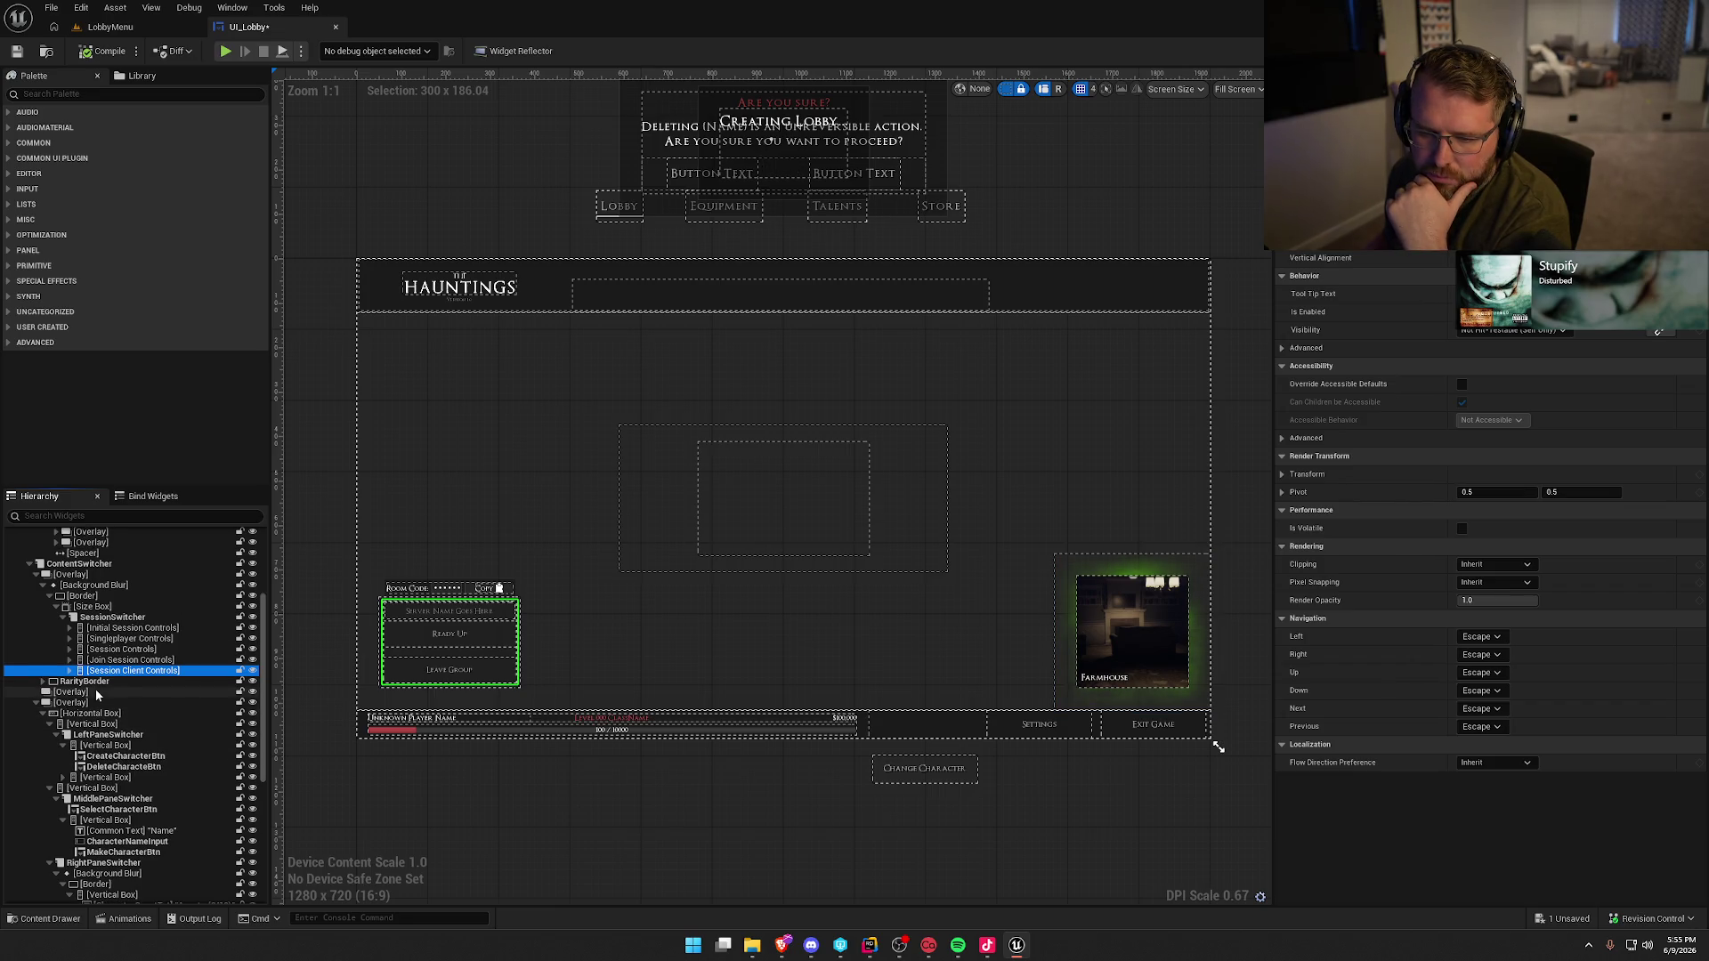
- Collapse the ContentSwitcher overlays and bottom Background Blur, previewing the Agents overlay, then select UI_Blur
click(38, 575)
click(70, 576)
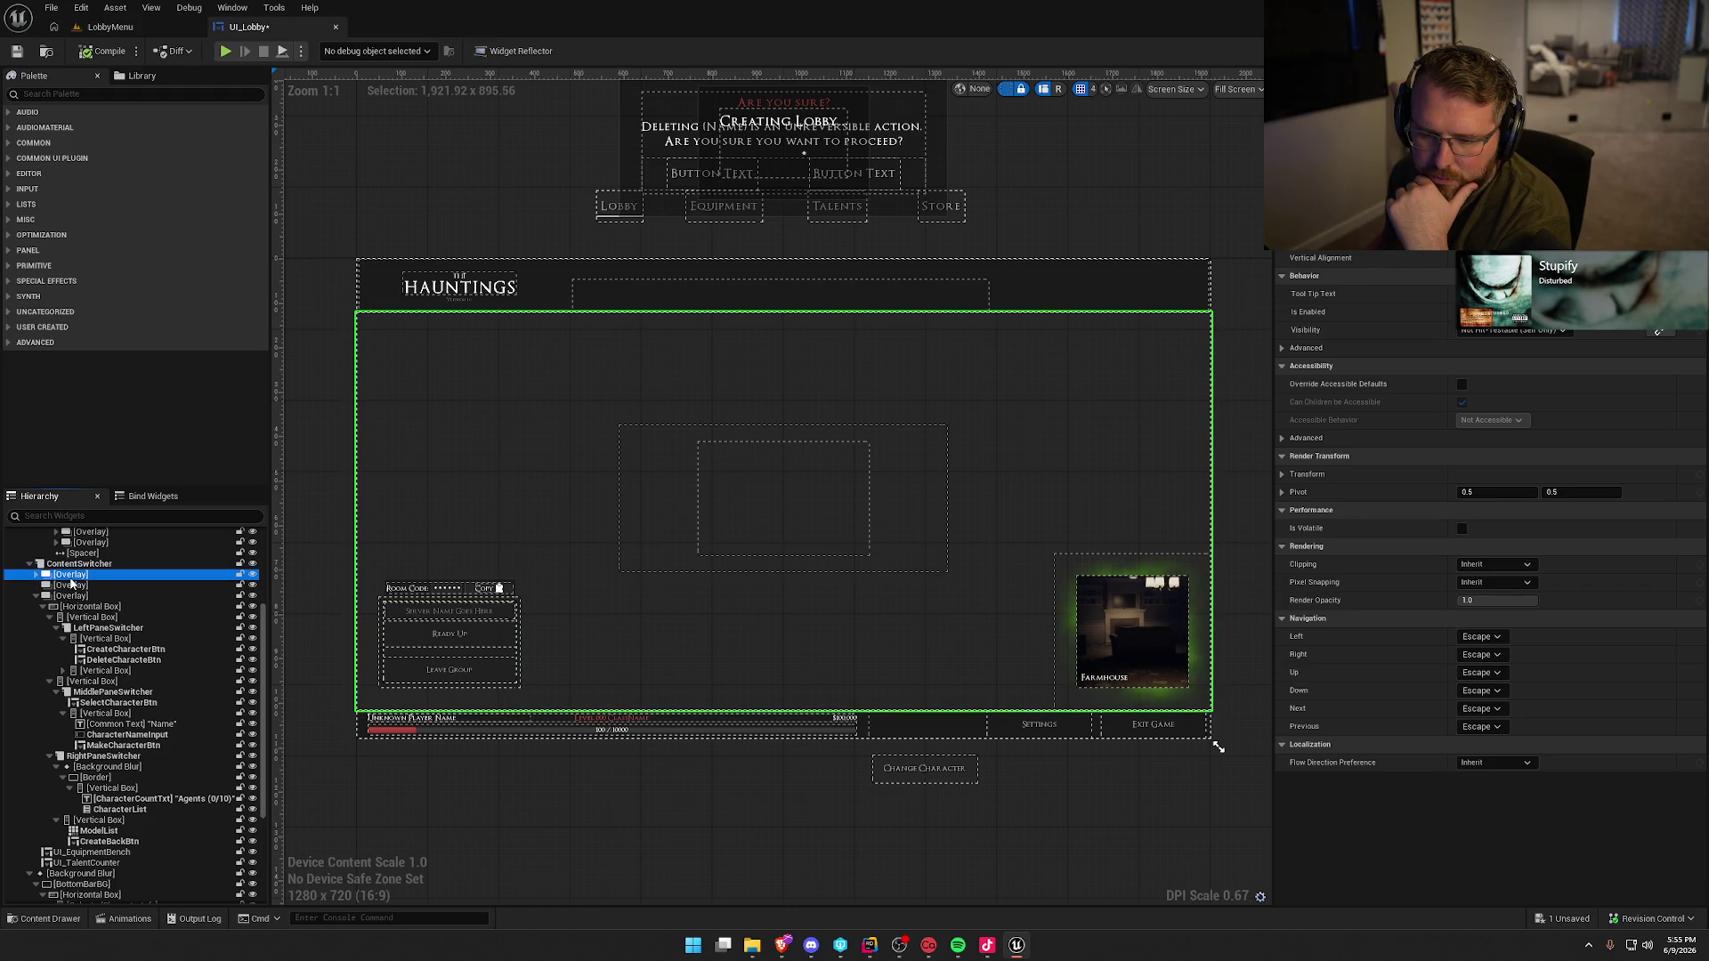
click(70, 585)
click(72, 595)
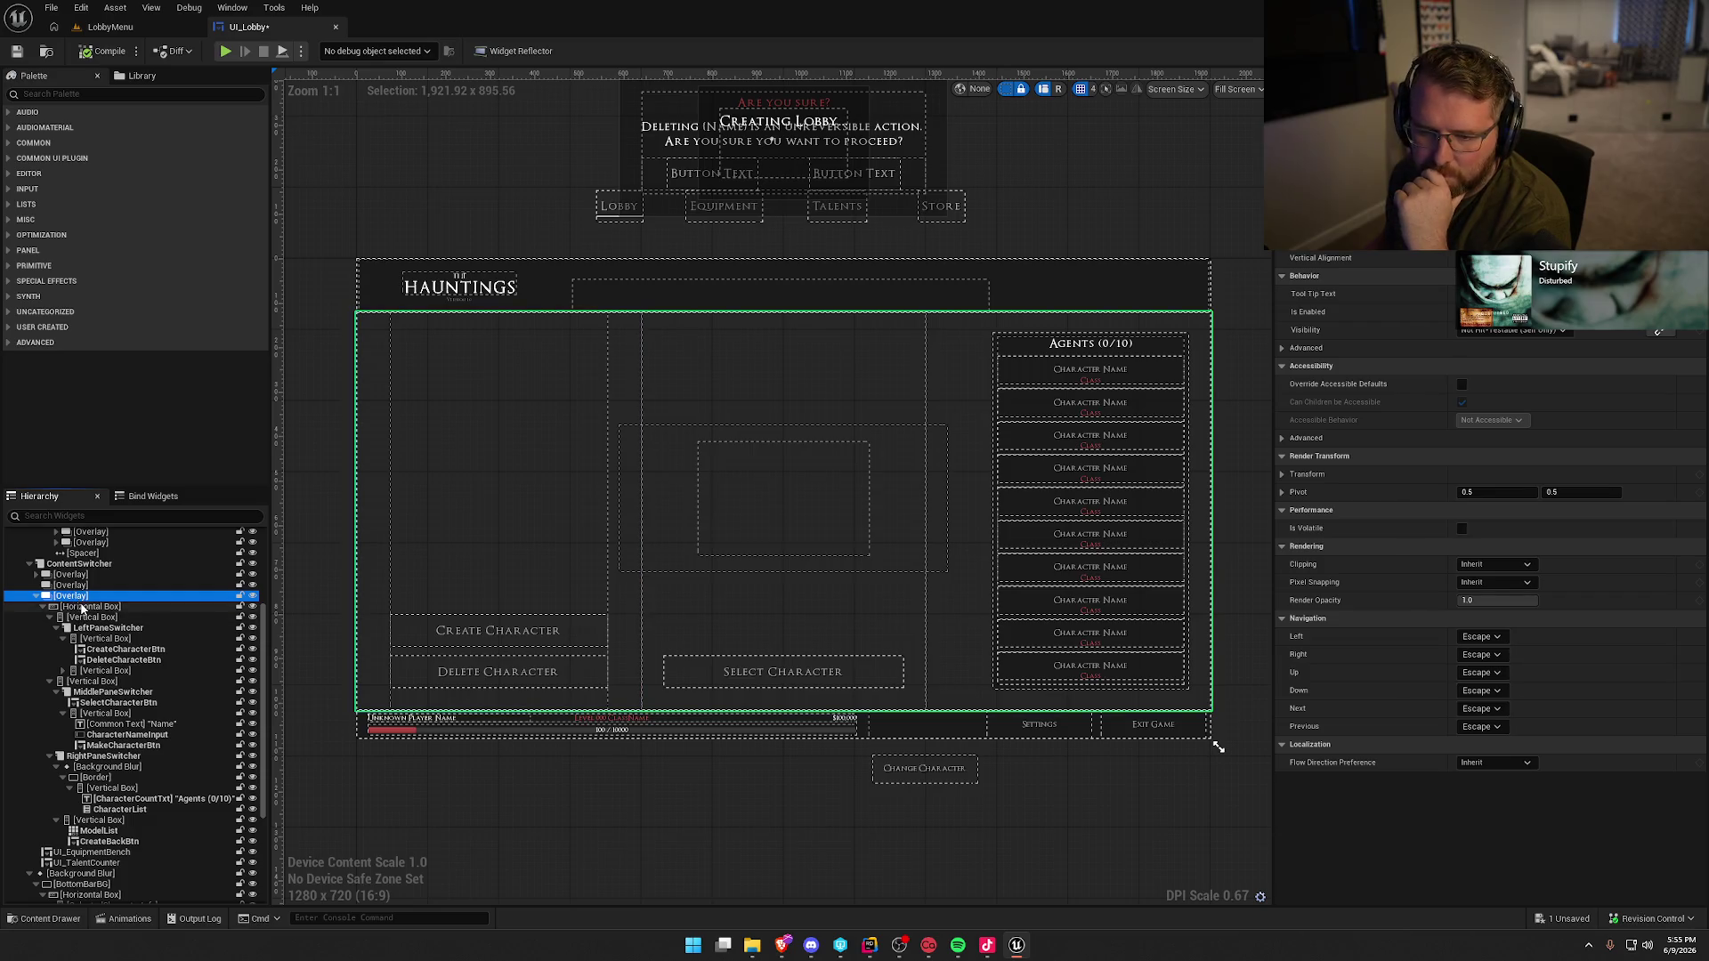
click(36, 597)
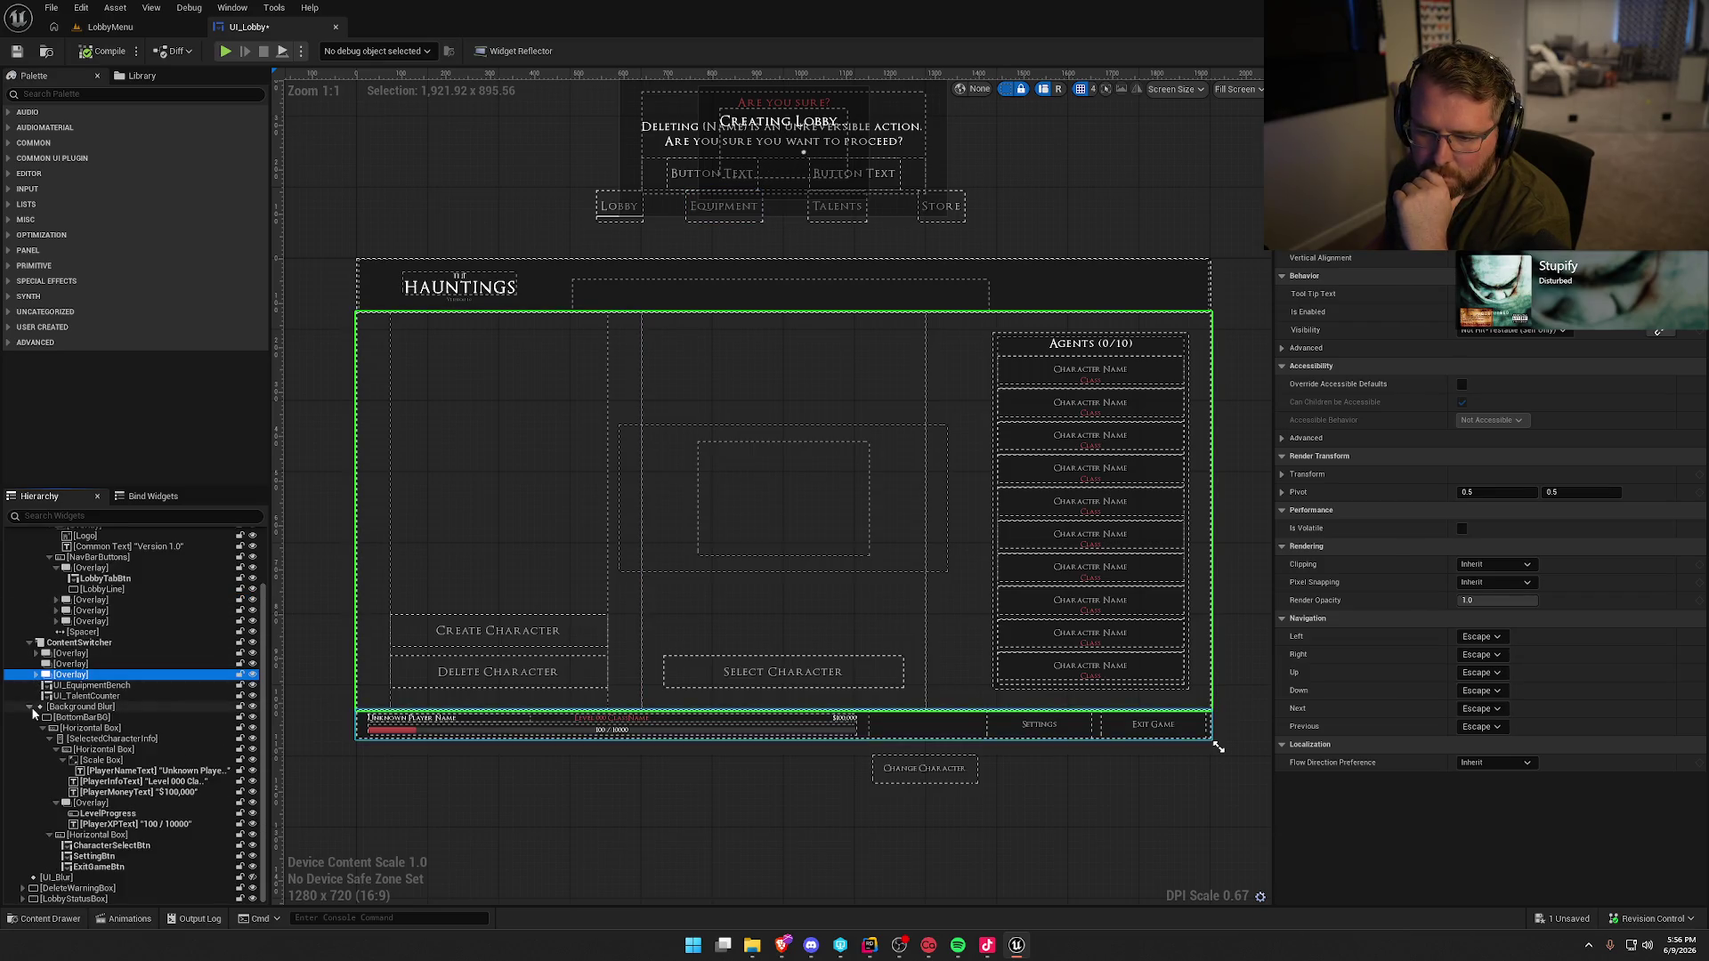
click(55, 707)
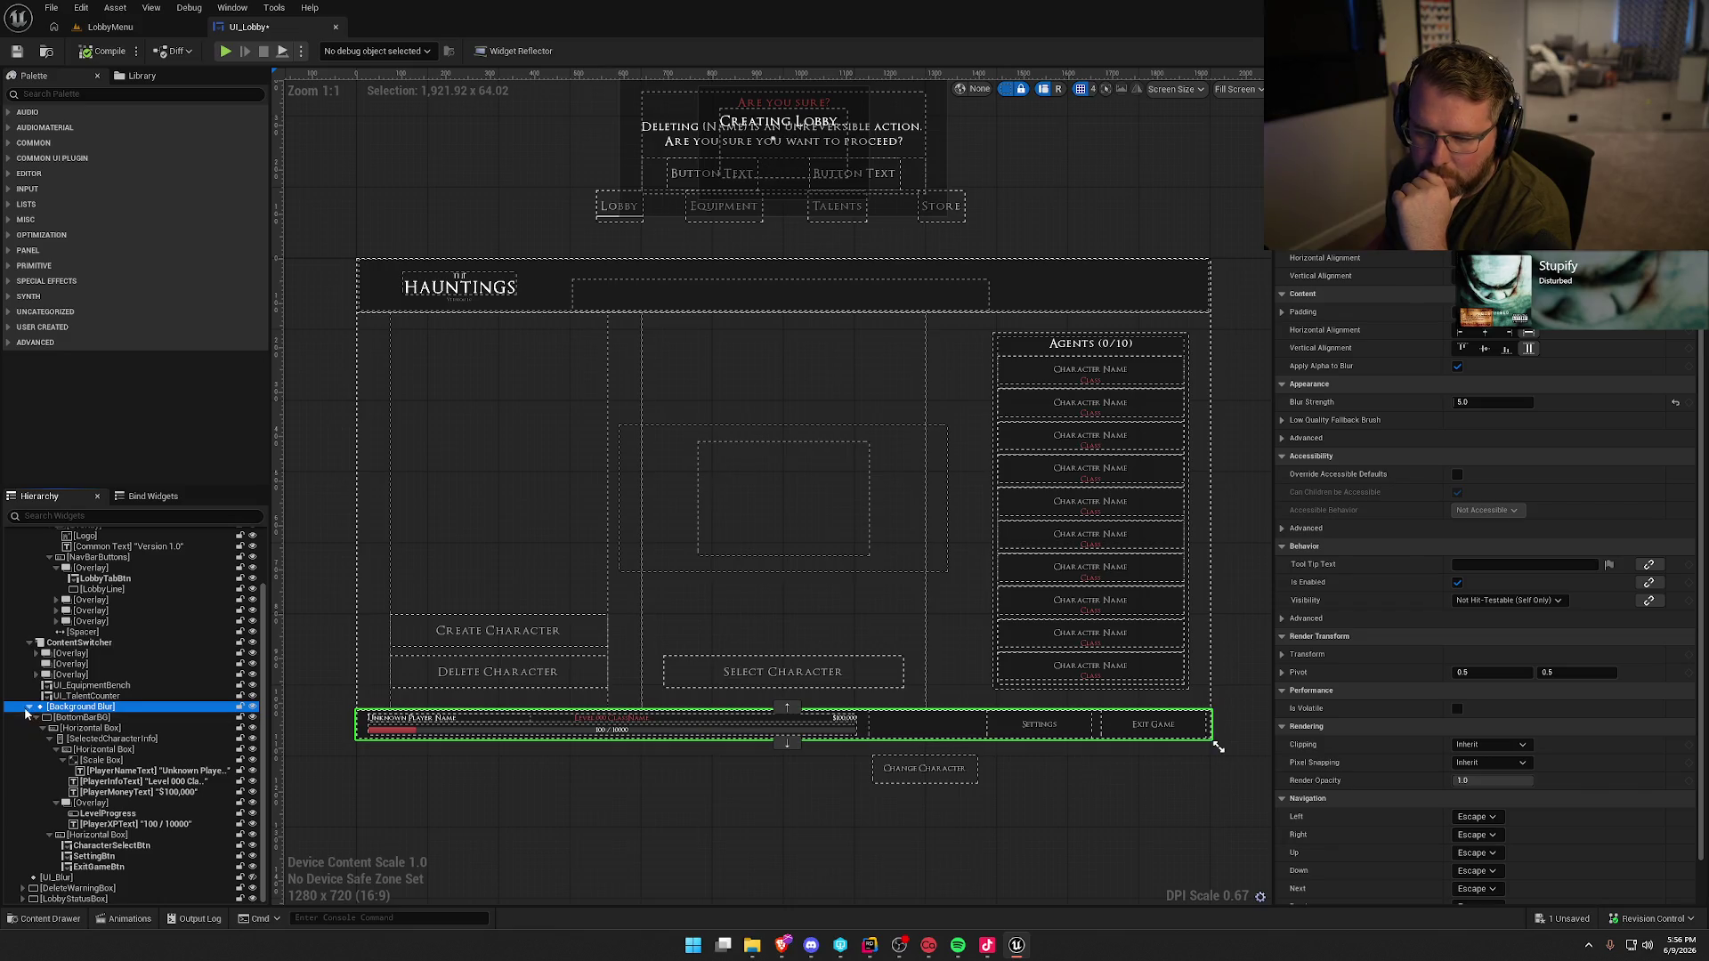
click(29, 707)
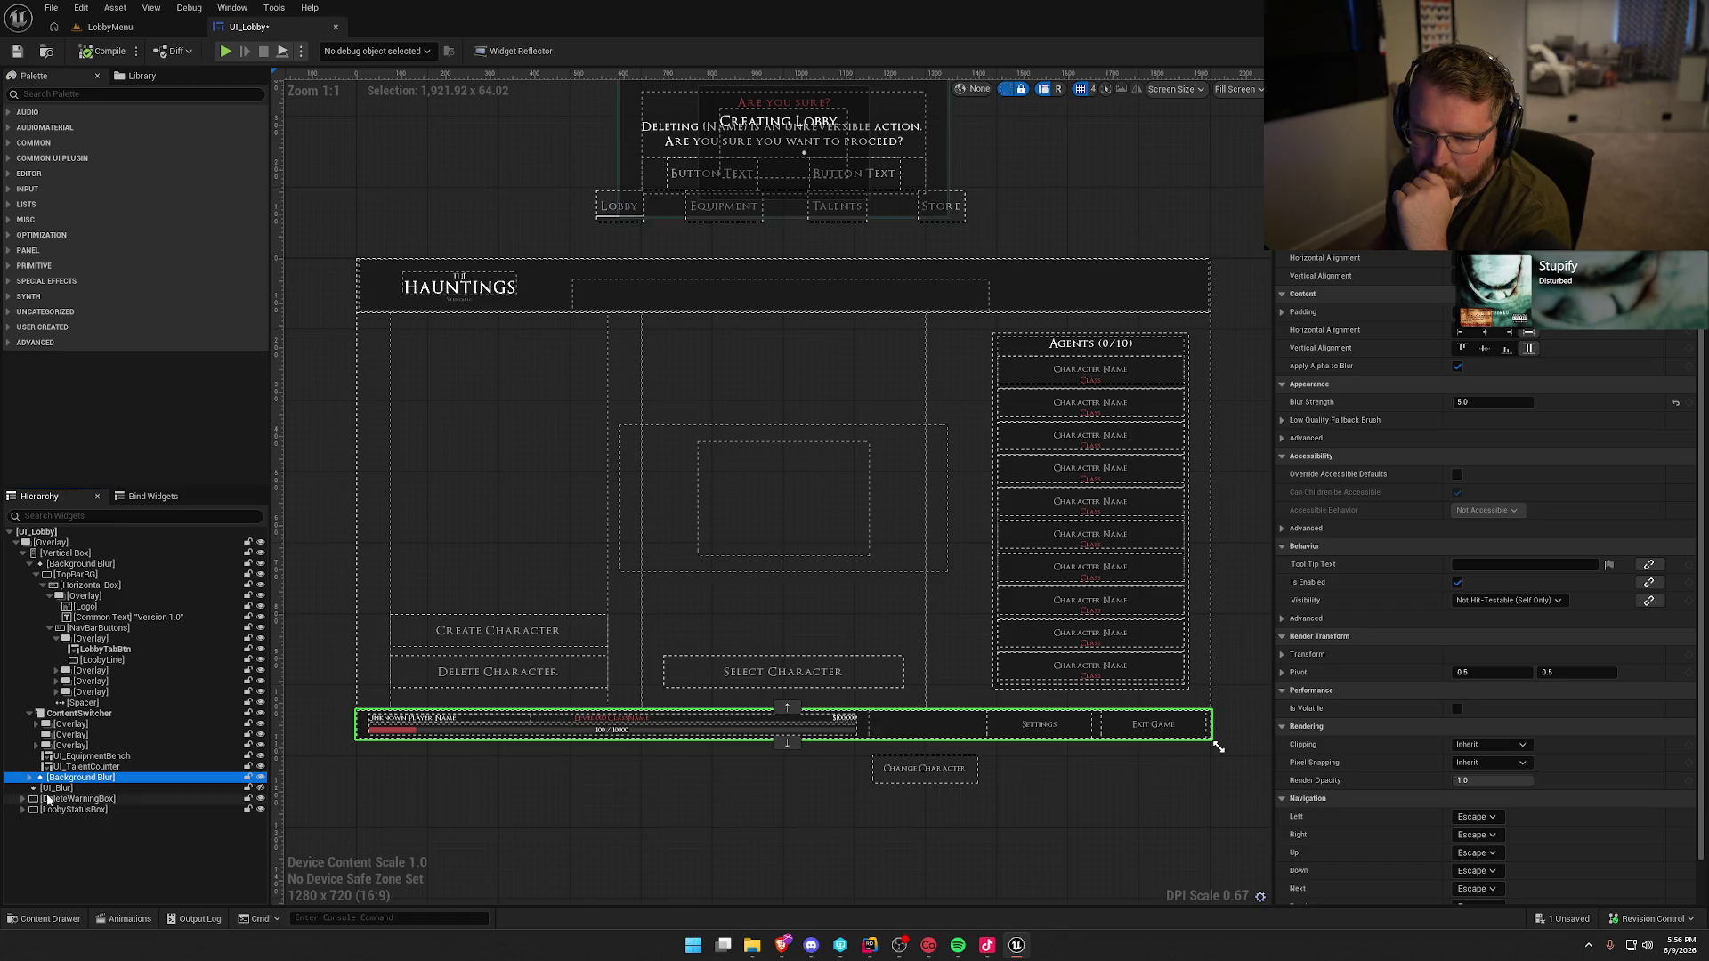
click(92, 789)
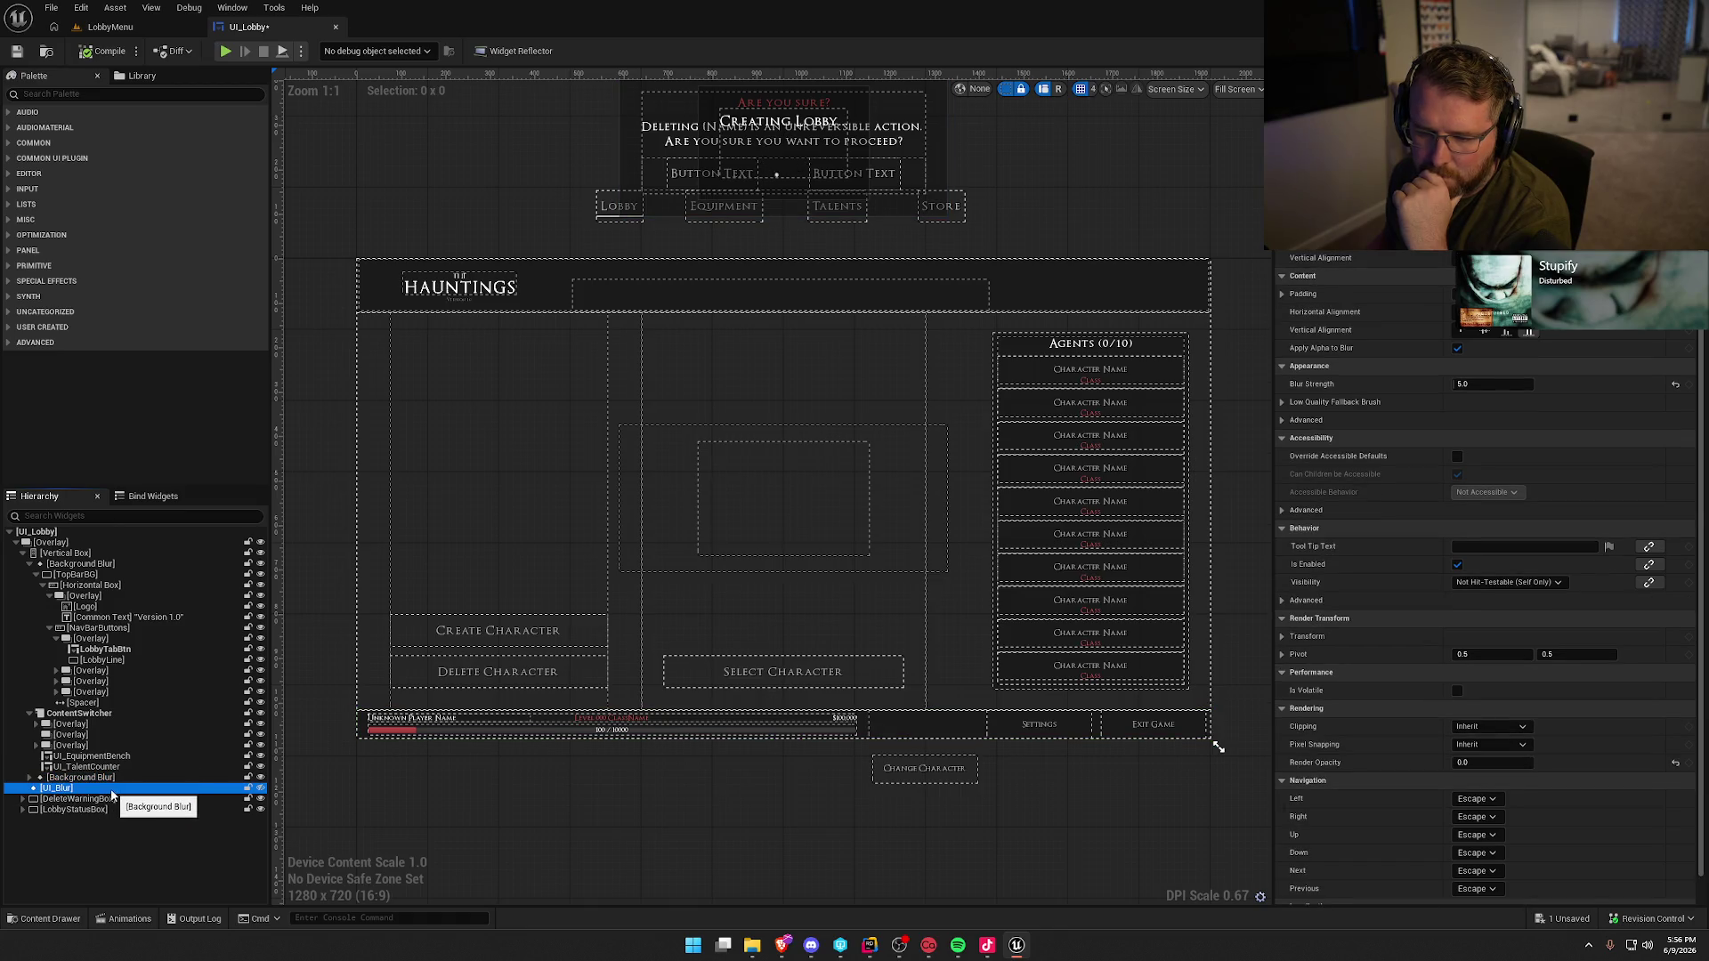
- Rename the top Background Blur widget to TopBar
double_click(32, 554)
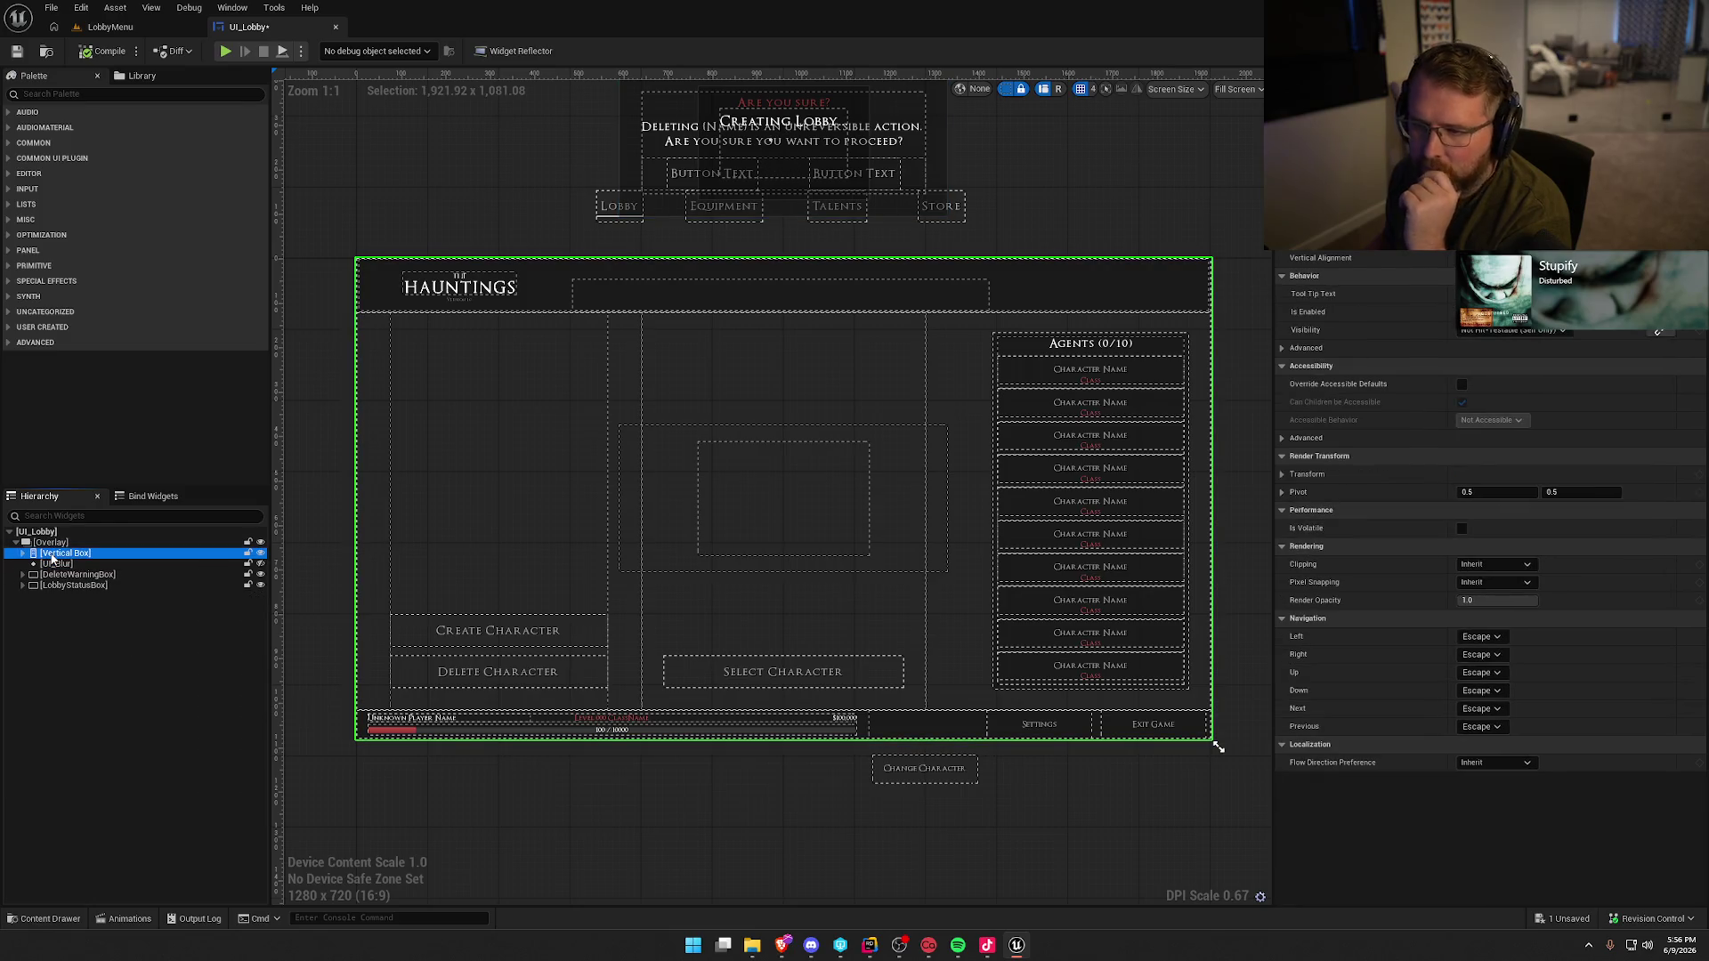
click(23, 553)
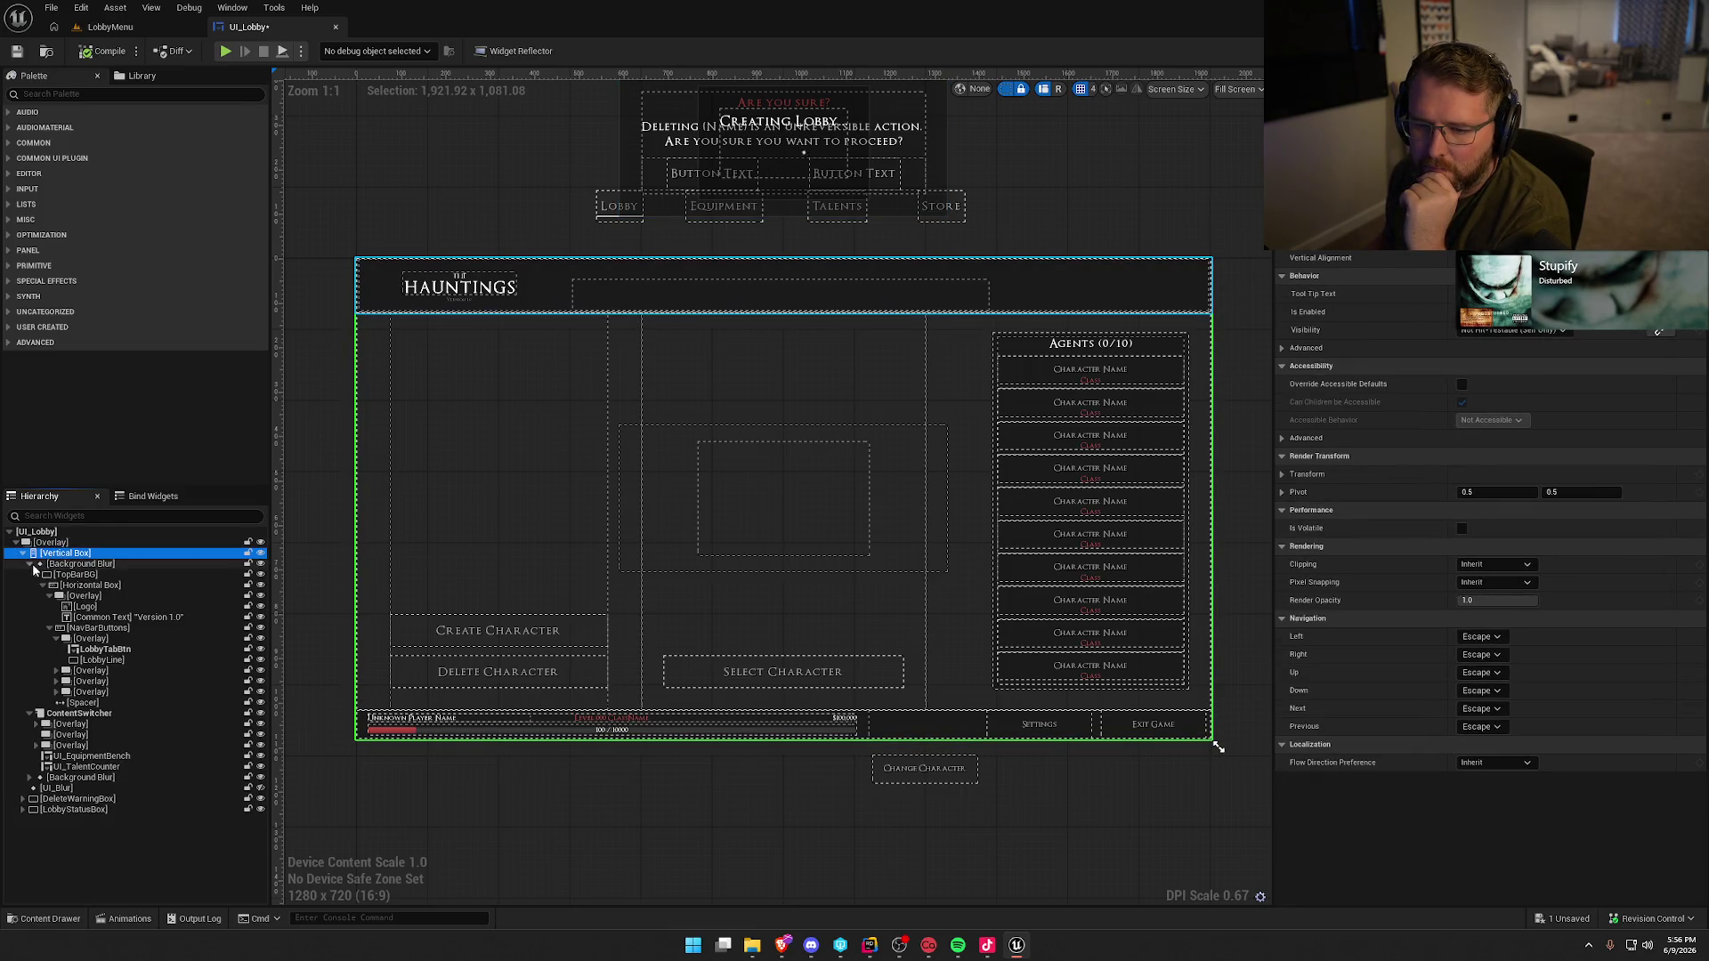
click(30, 565)
click(68, 566)
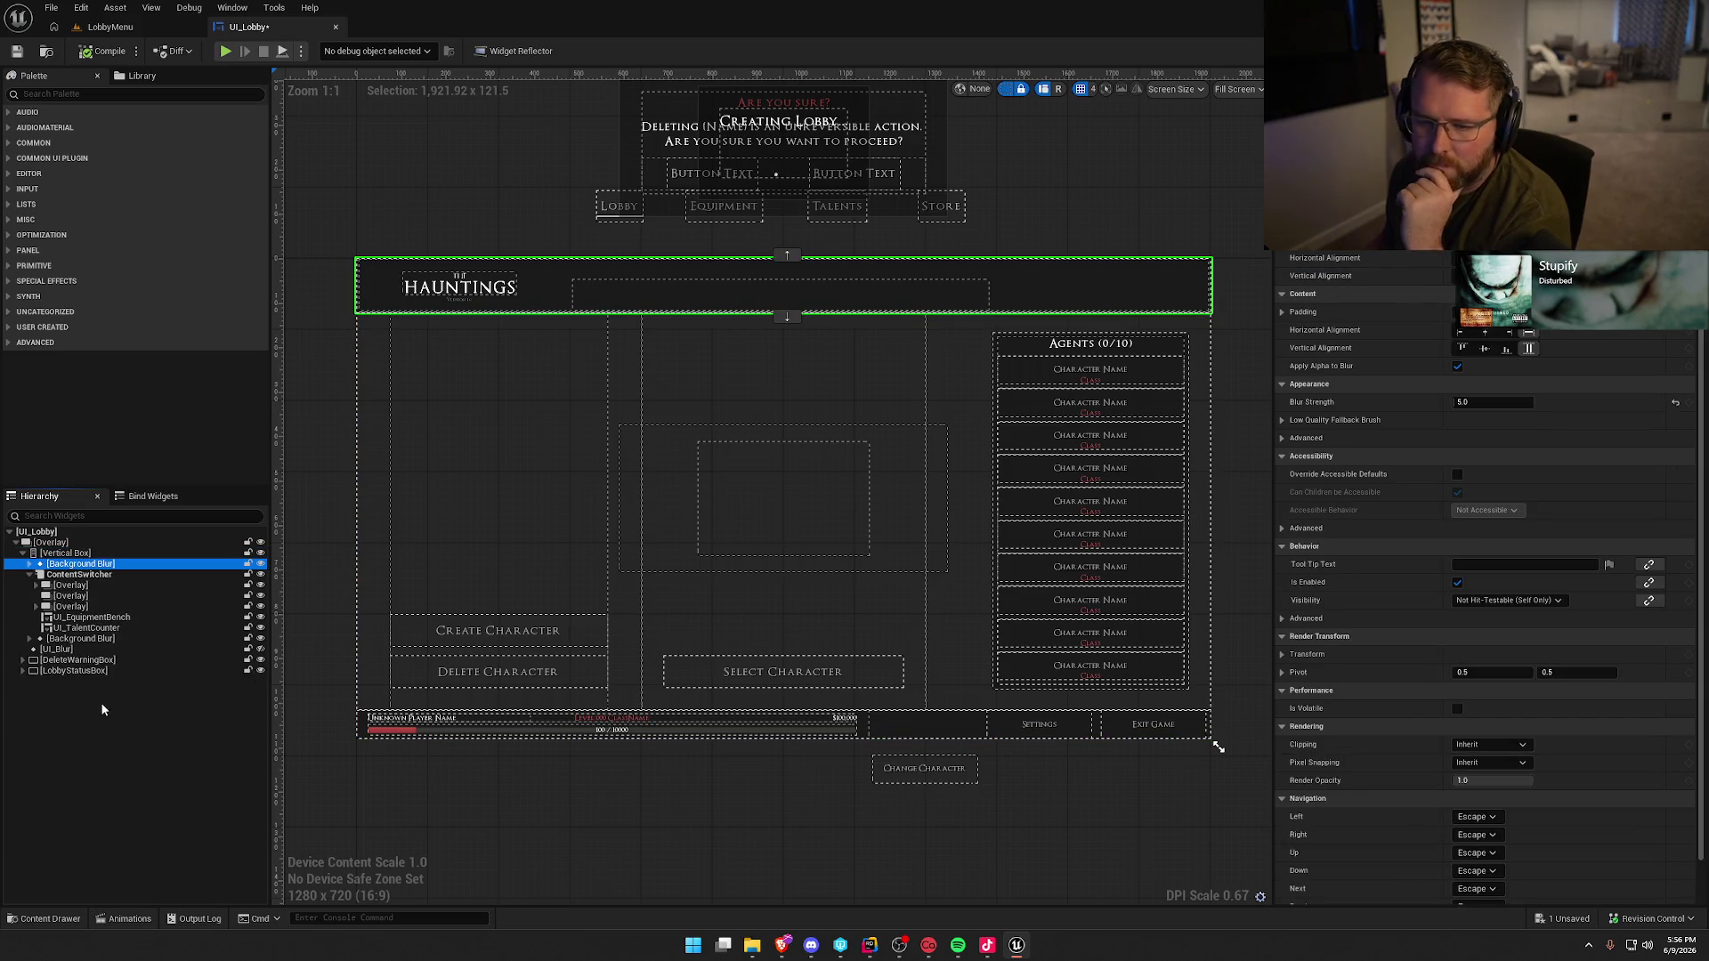
key(F2)
text(TopB)
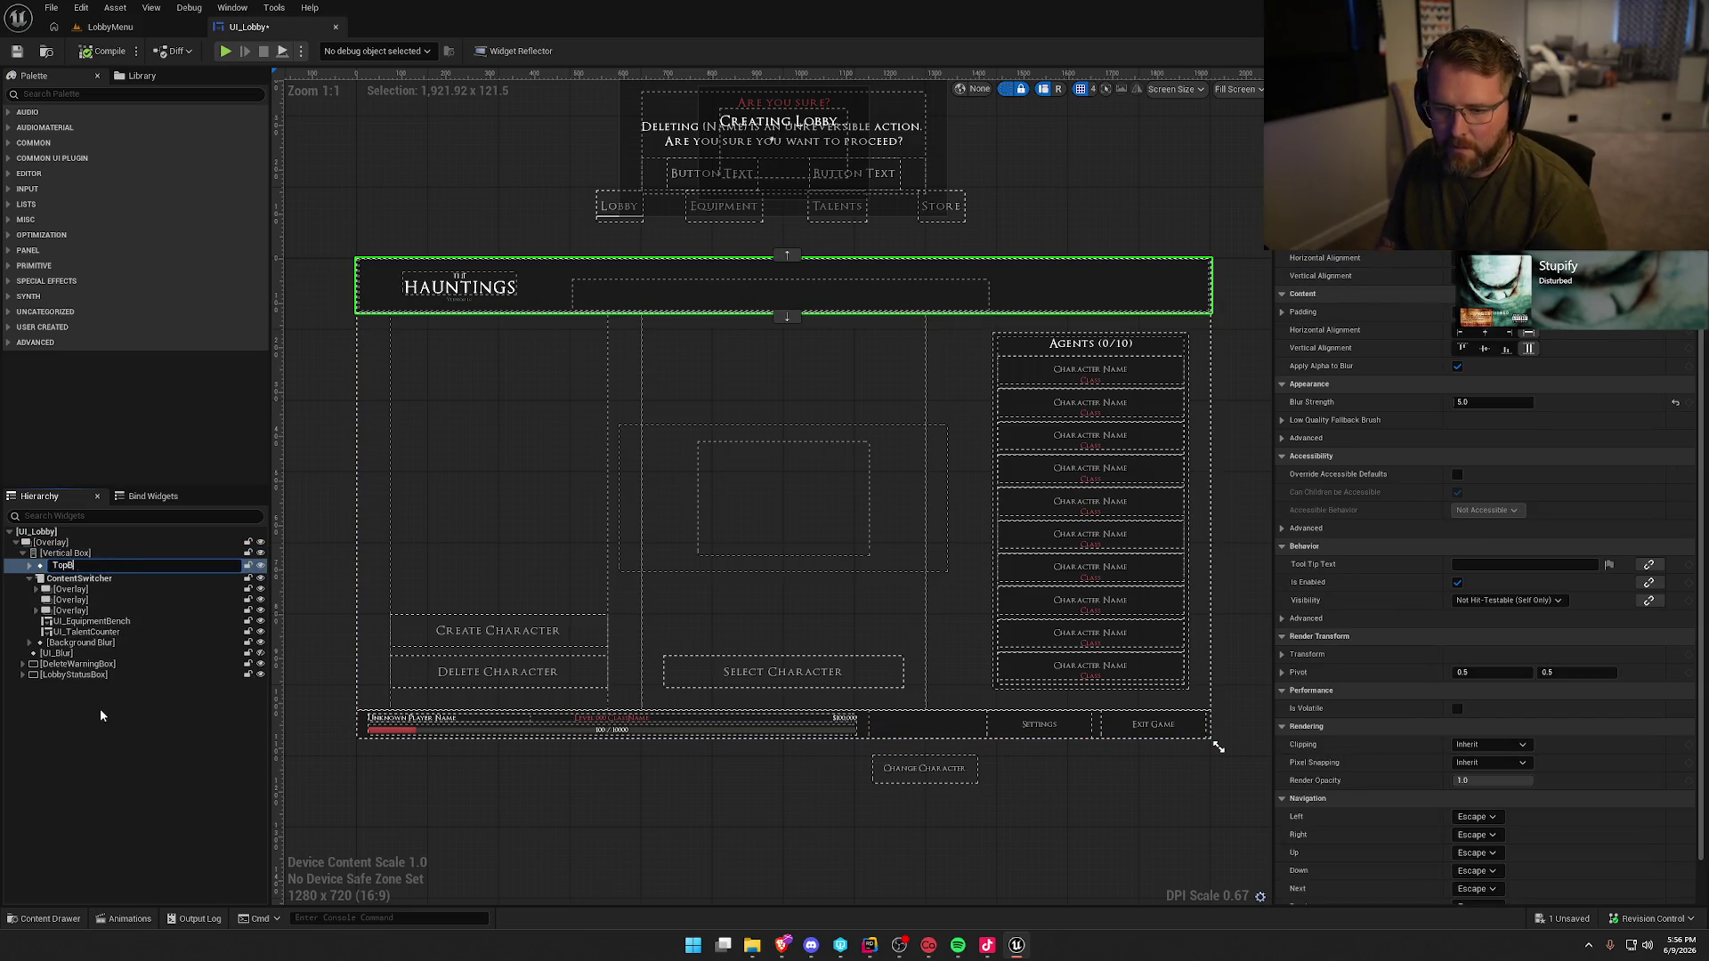
text(ar)
key(Return)
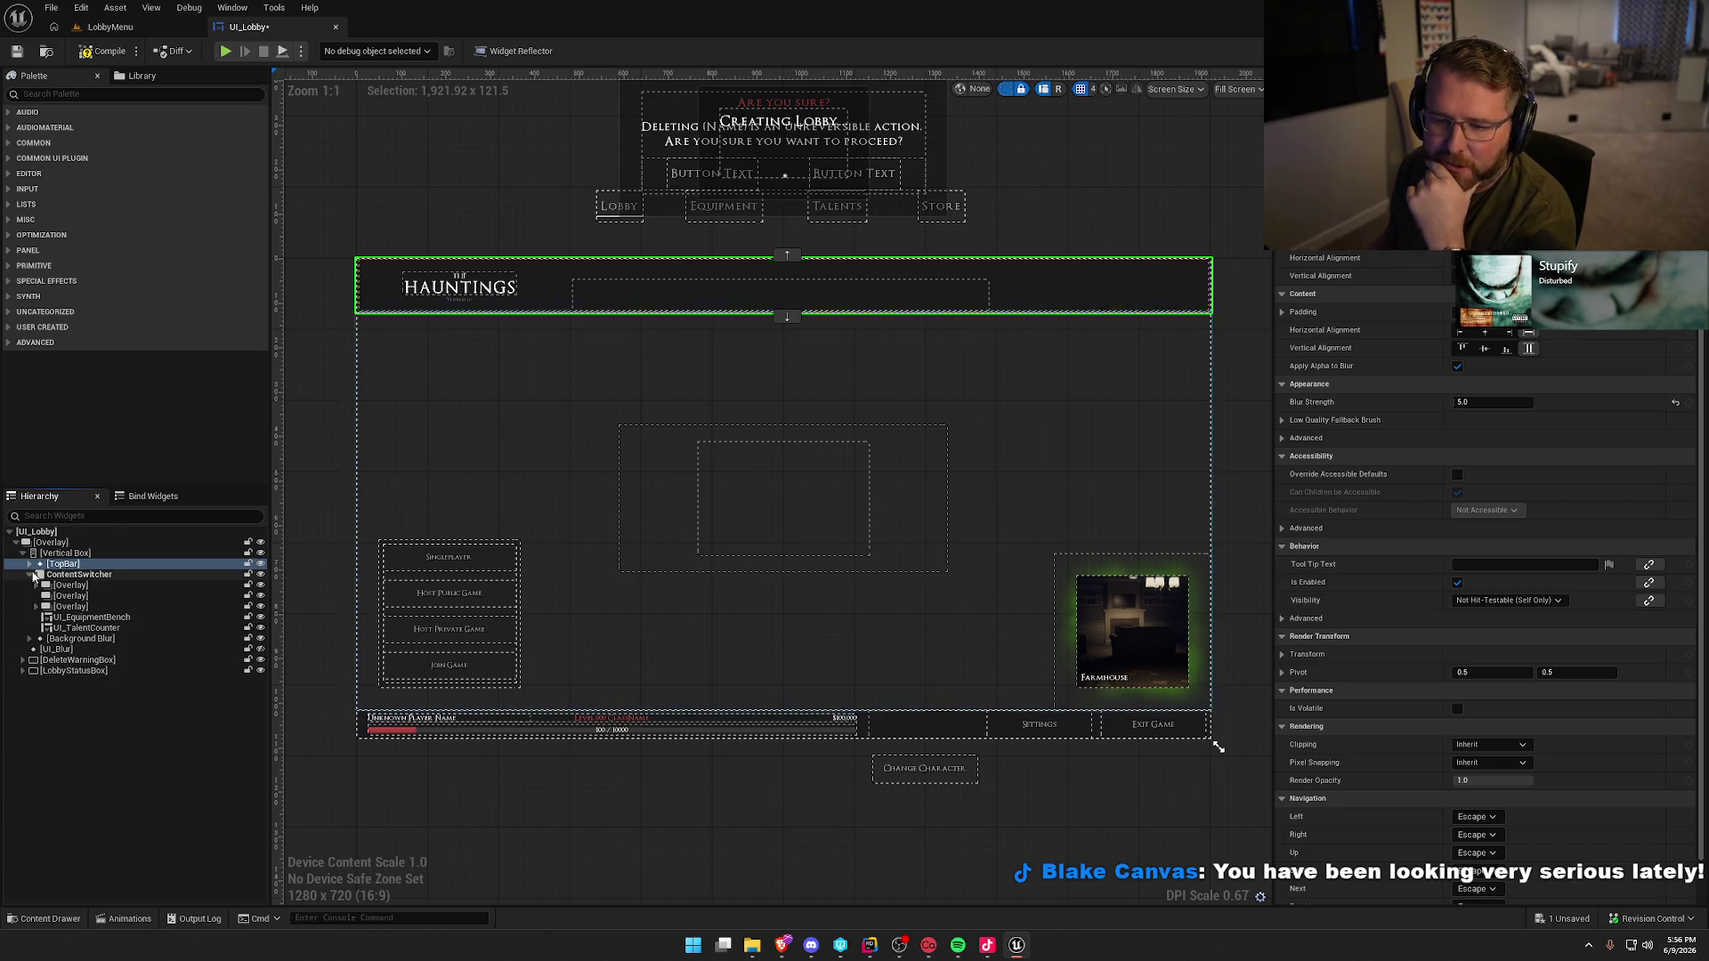
- Collapse ContentSwitcher and rename the bottom Background Blur widget to BottomBar
click(30, 574)
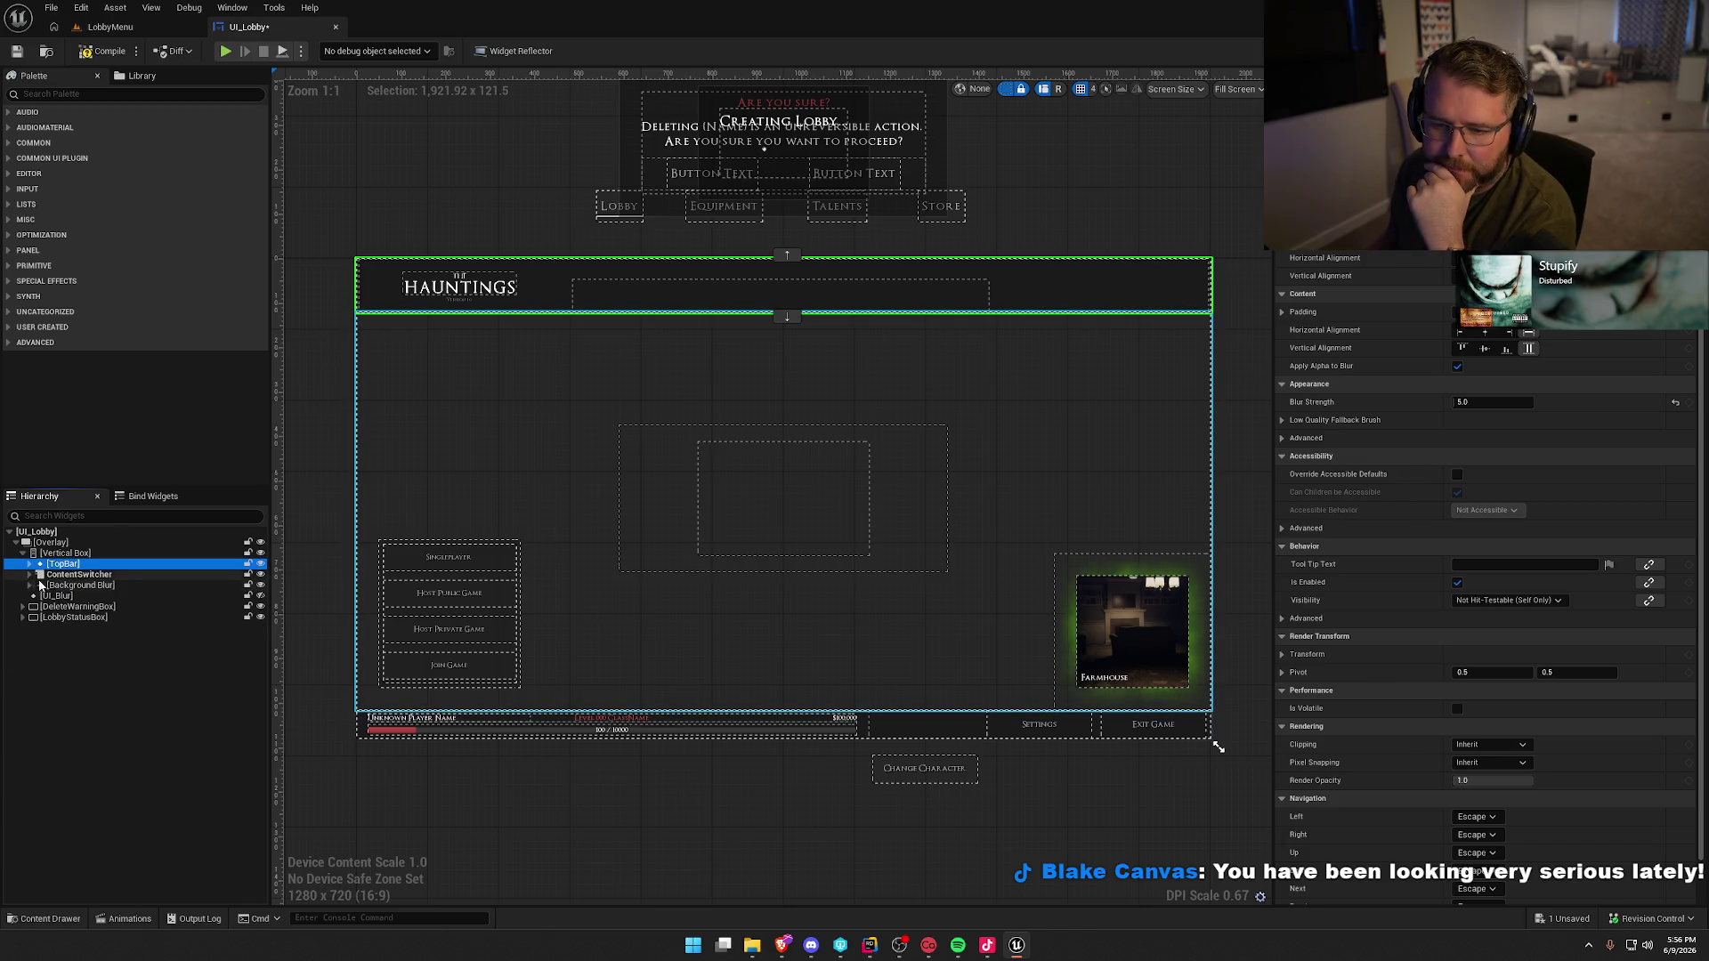
click(52, 586)
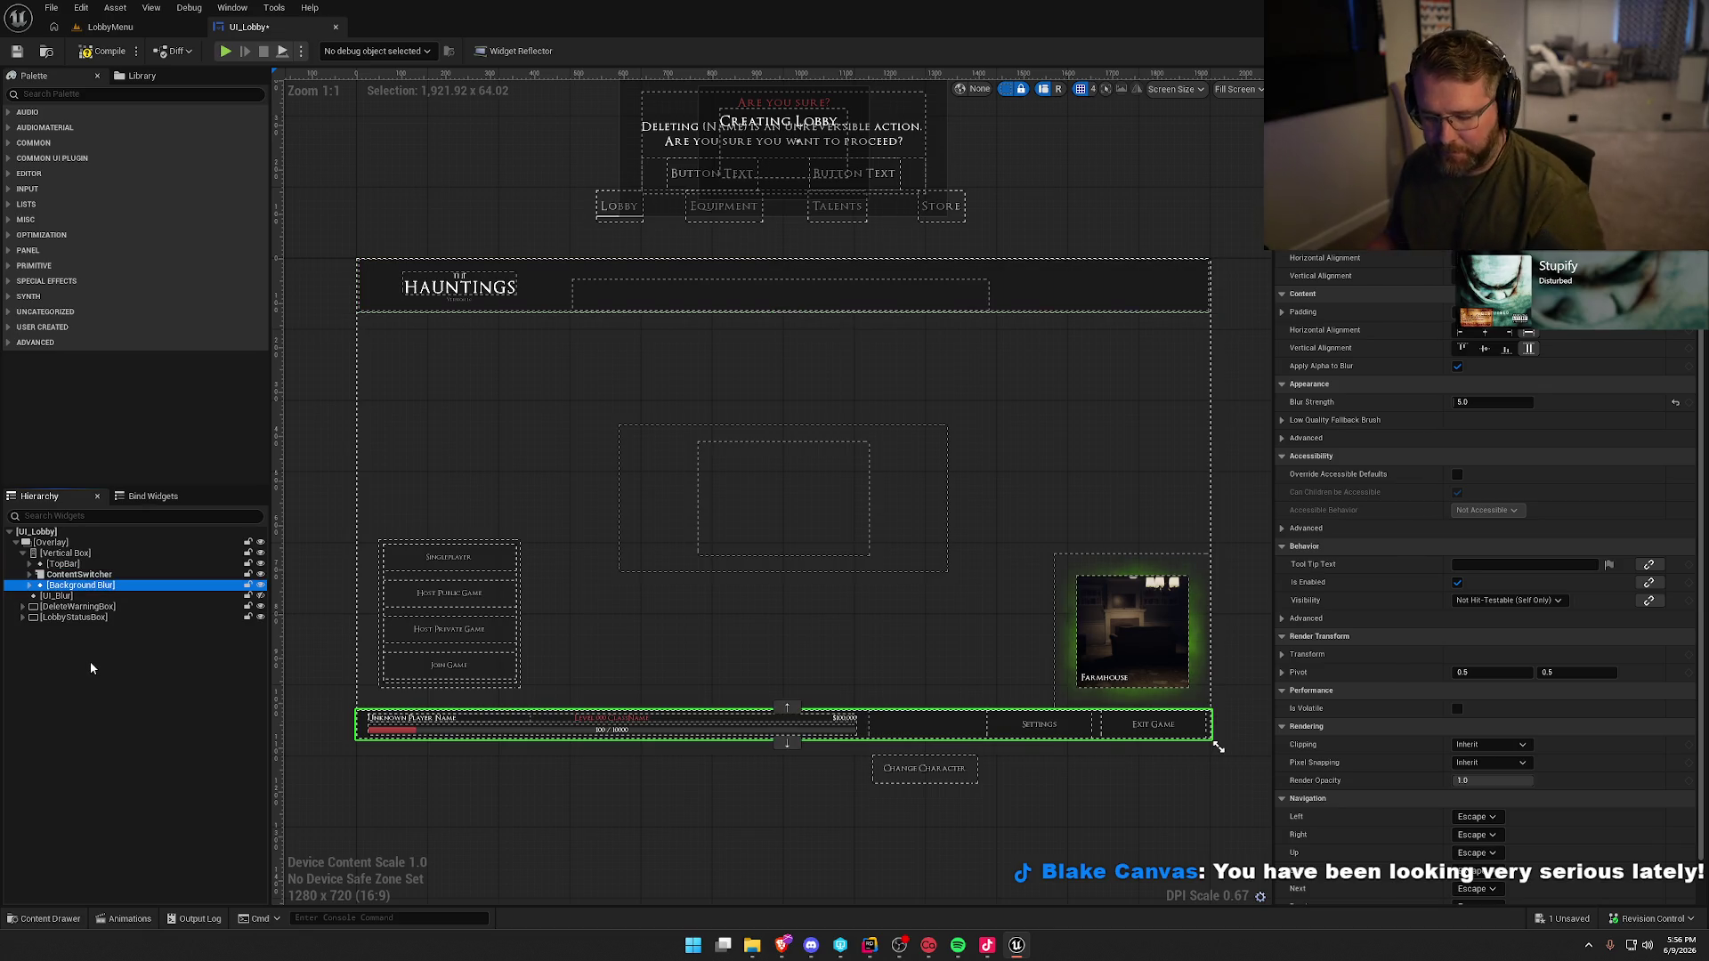
key(F2)
text(BottomBar)
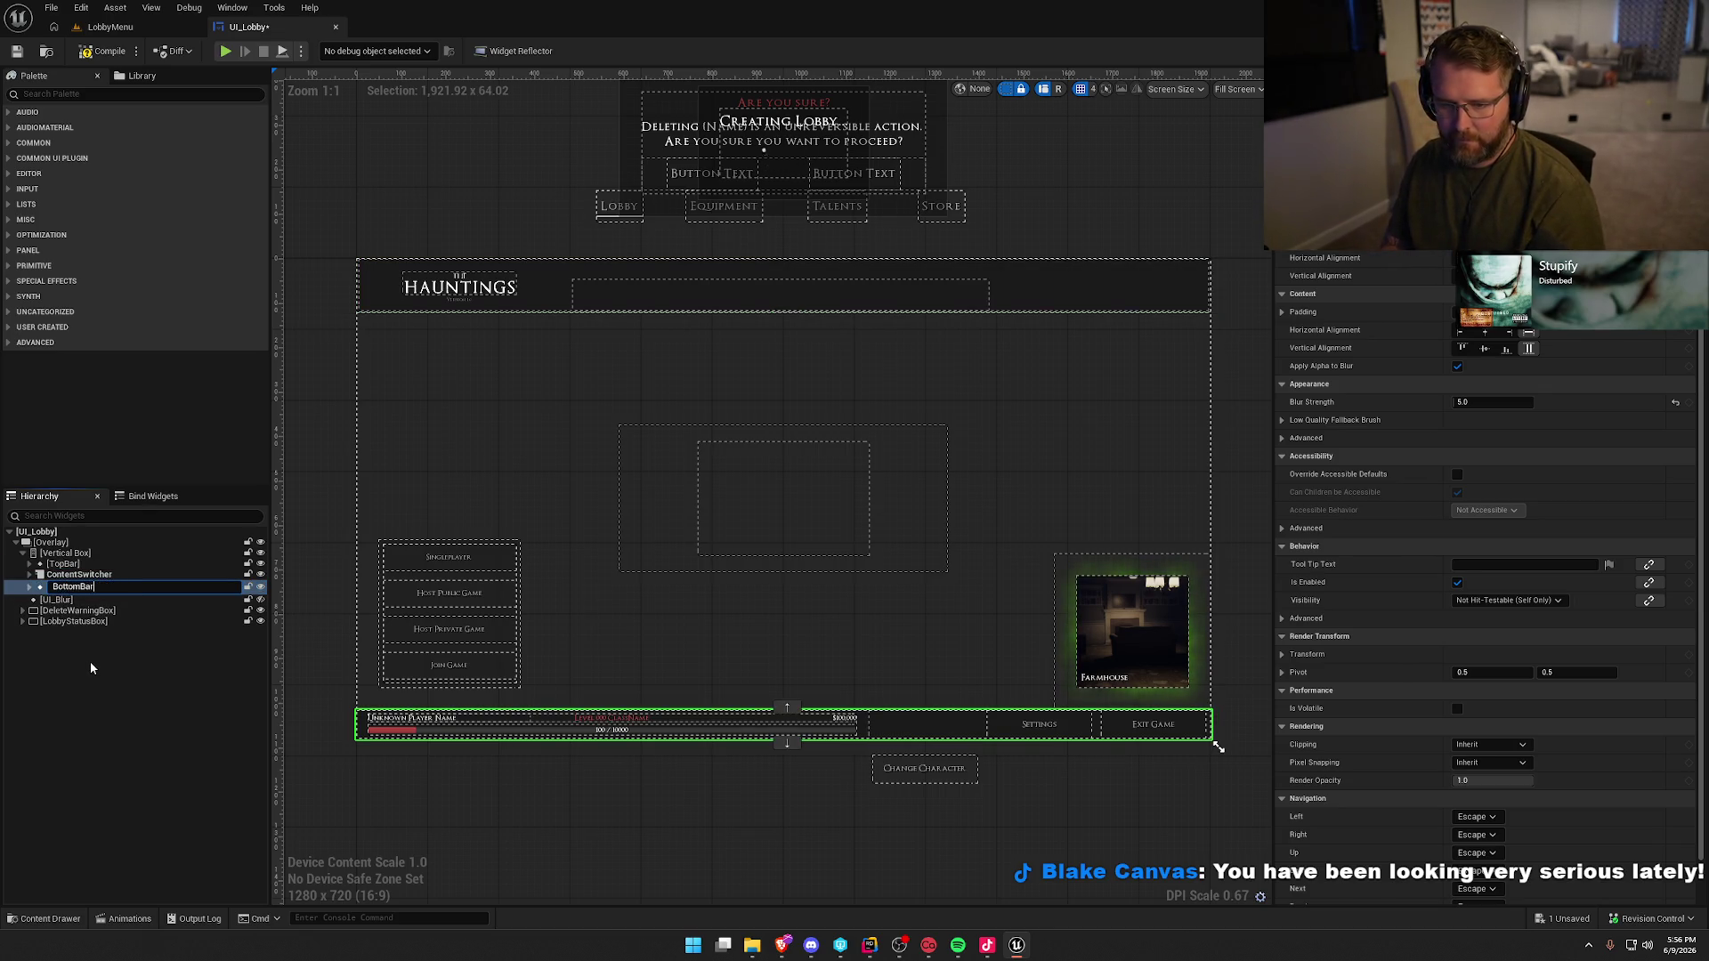
key(Return)
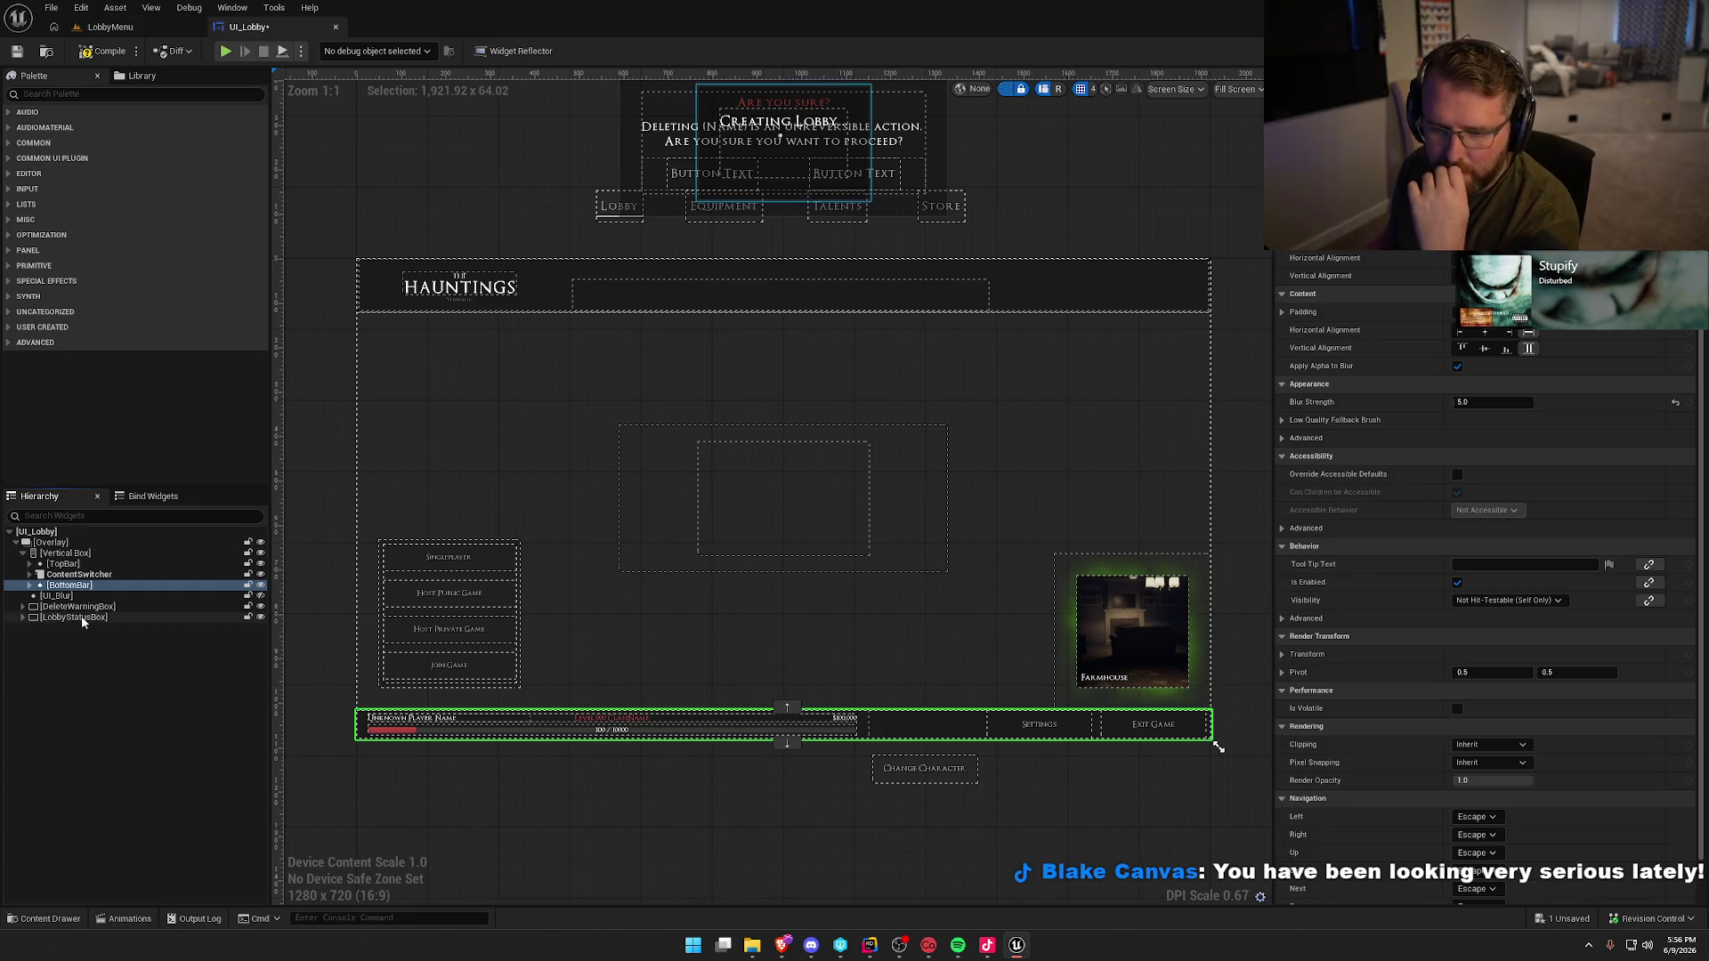
- Compile and save UI_Lobby, hide the dashed widget outlines, and return to the LobbyMenu level
click(107, 694)
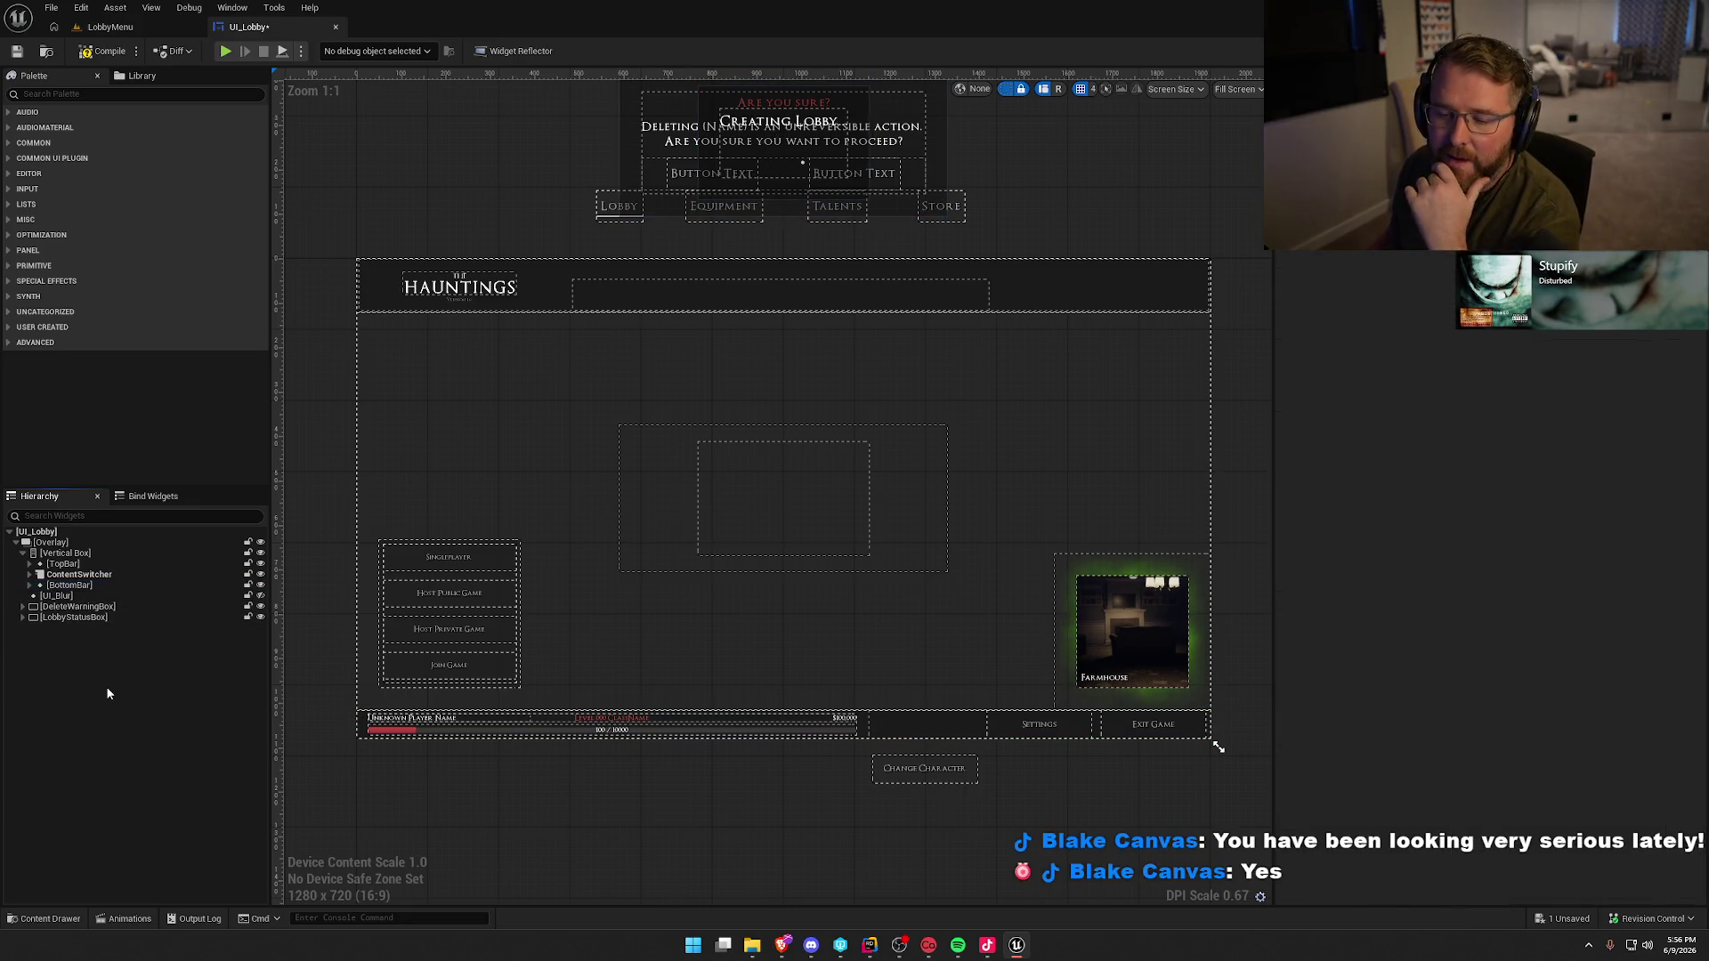
click(96, 51)
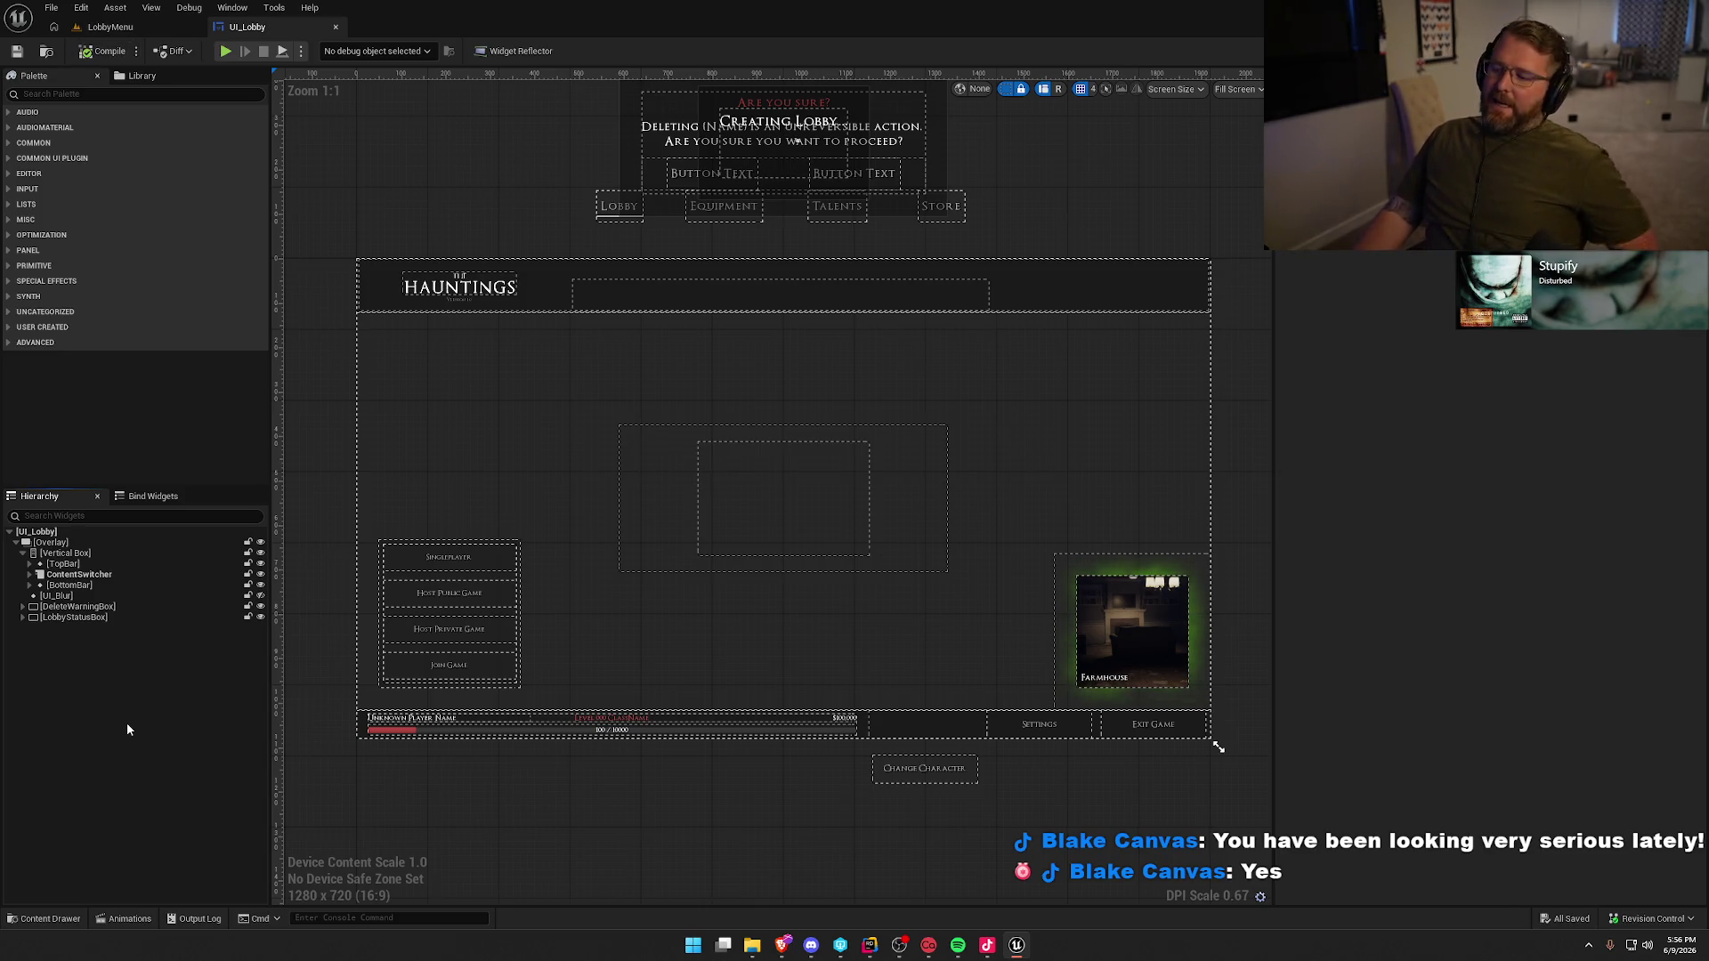
click(1007, 89)
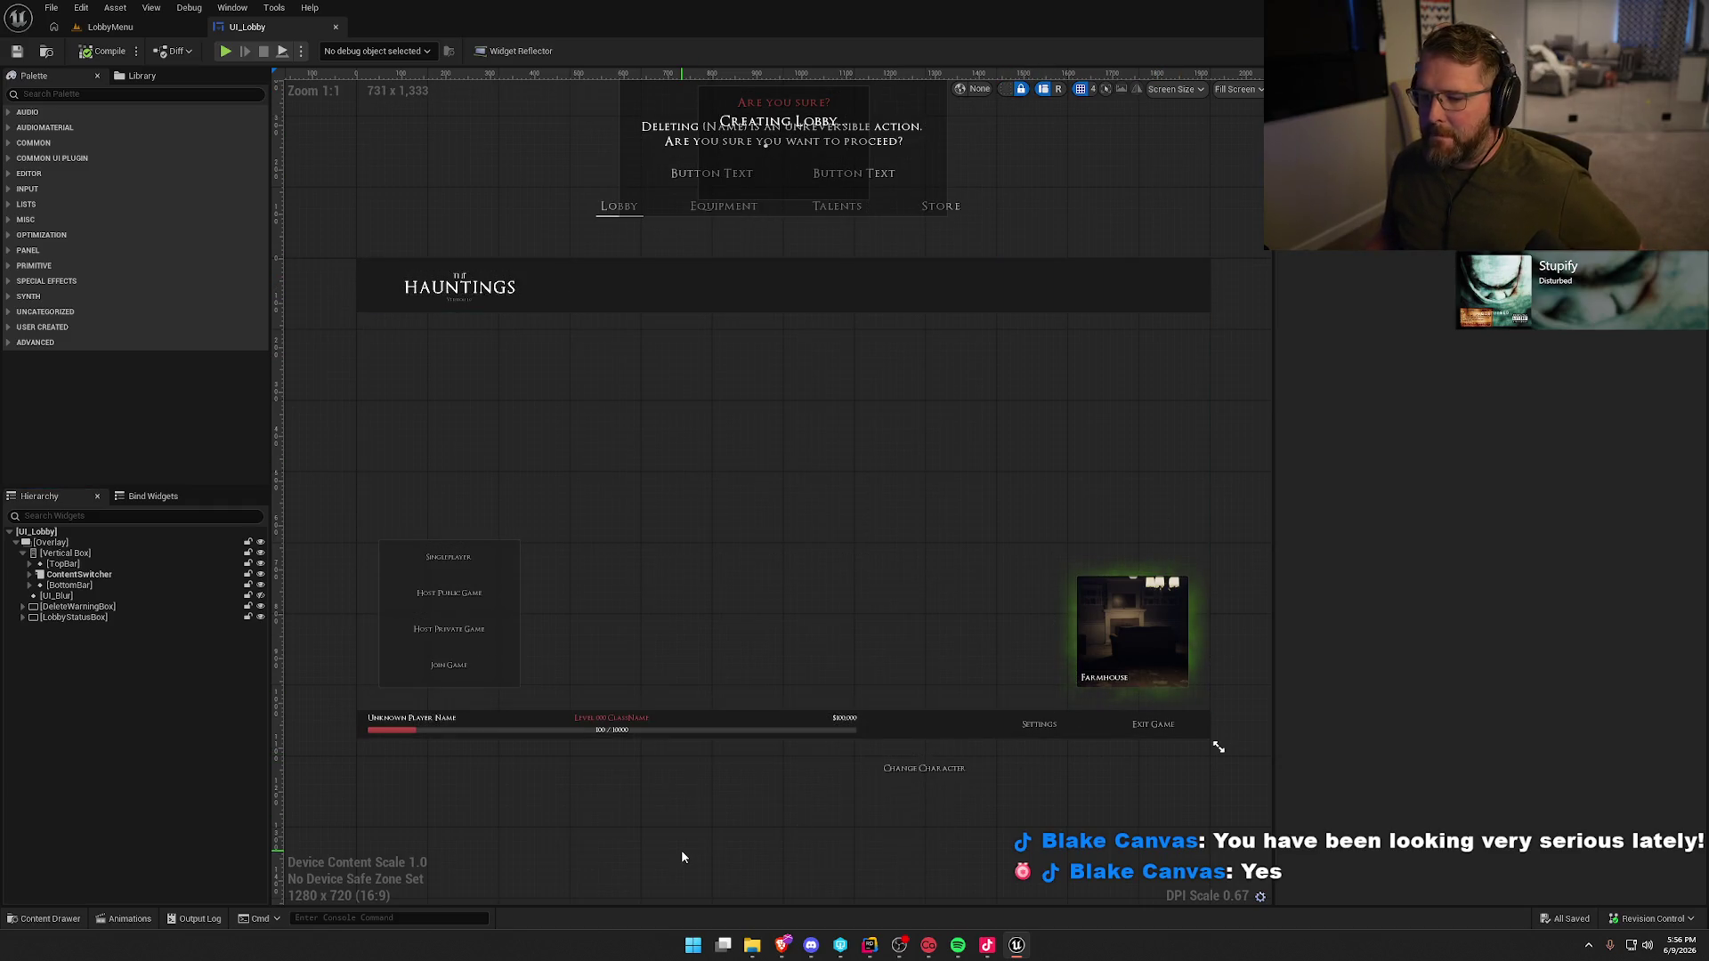
drag(670, 831, 646, 829)
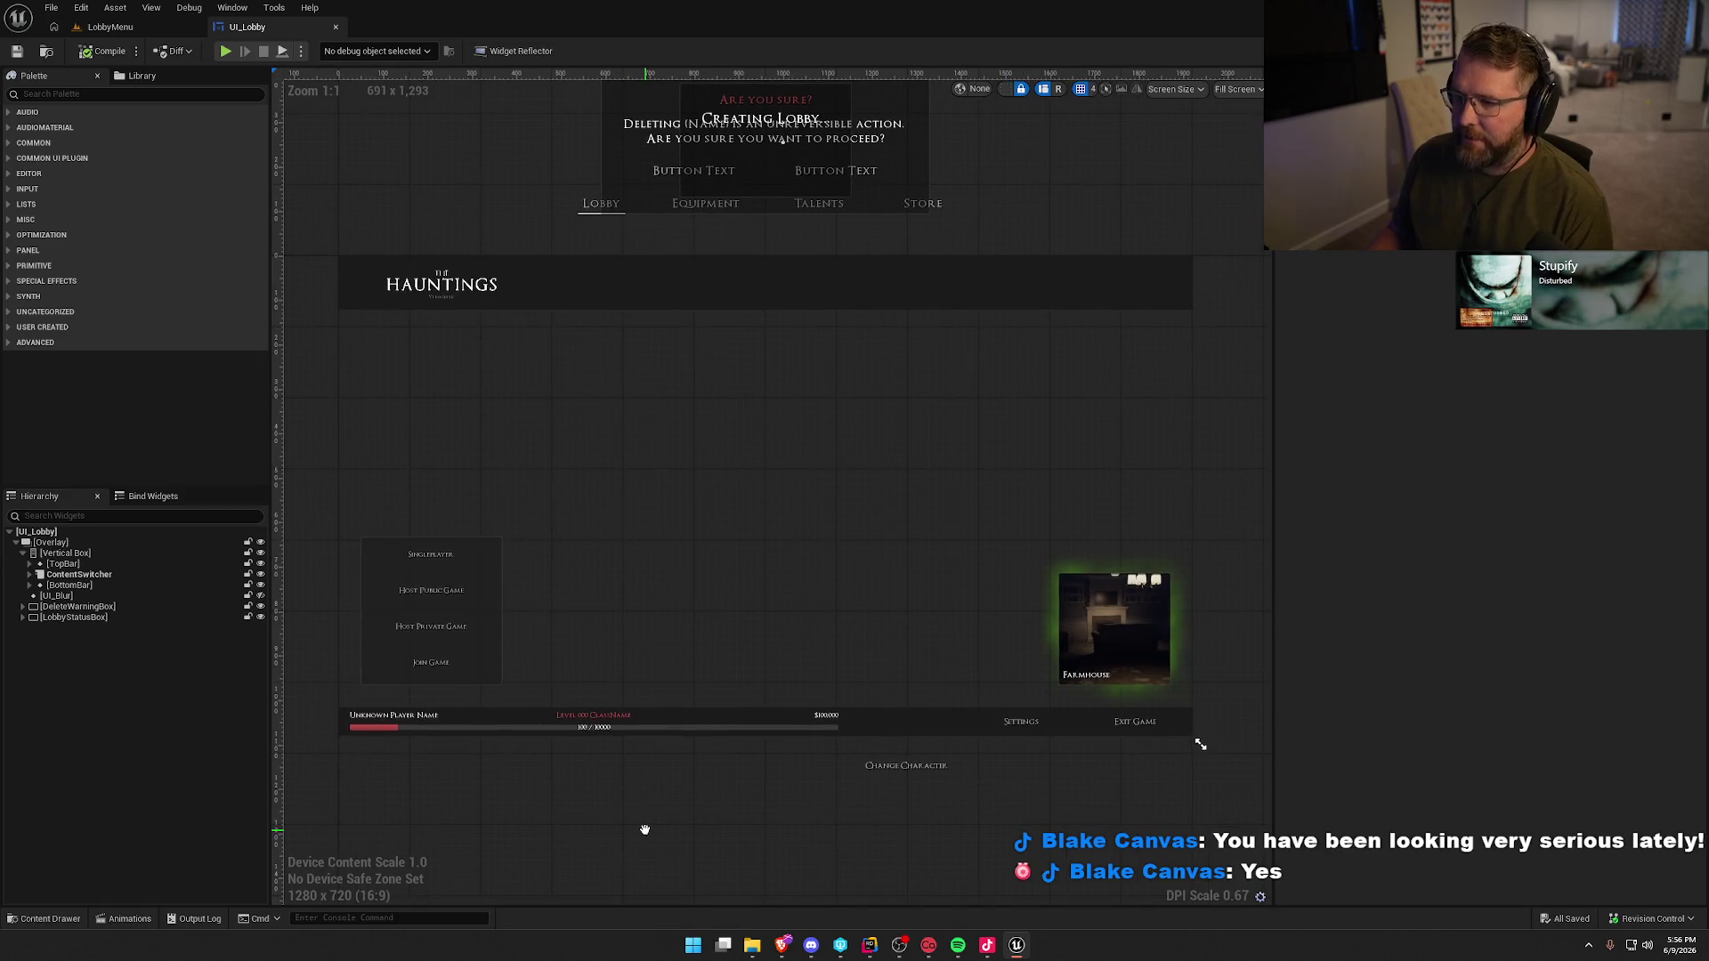
click(93, 28)
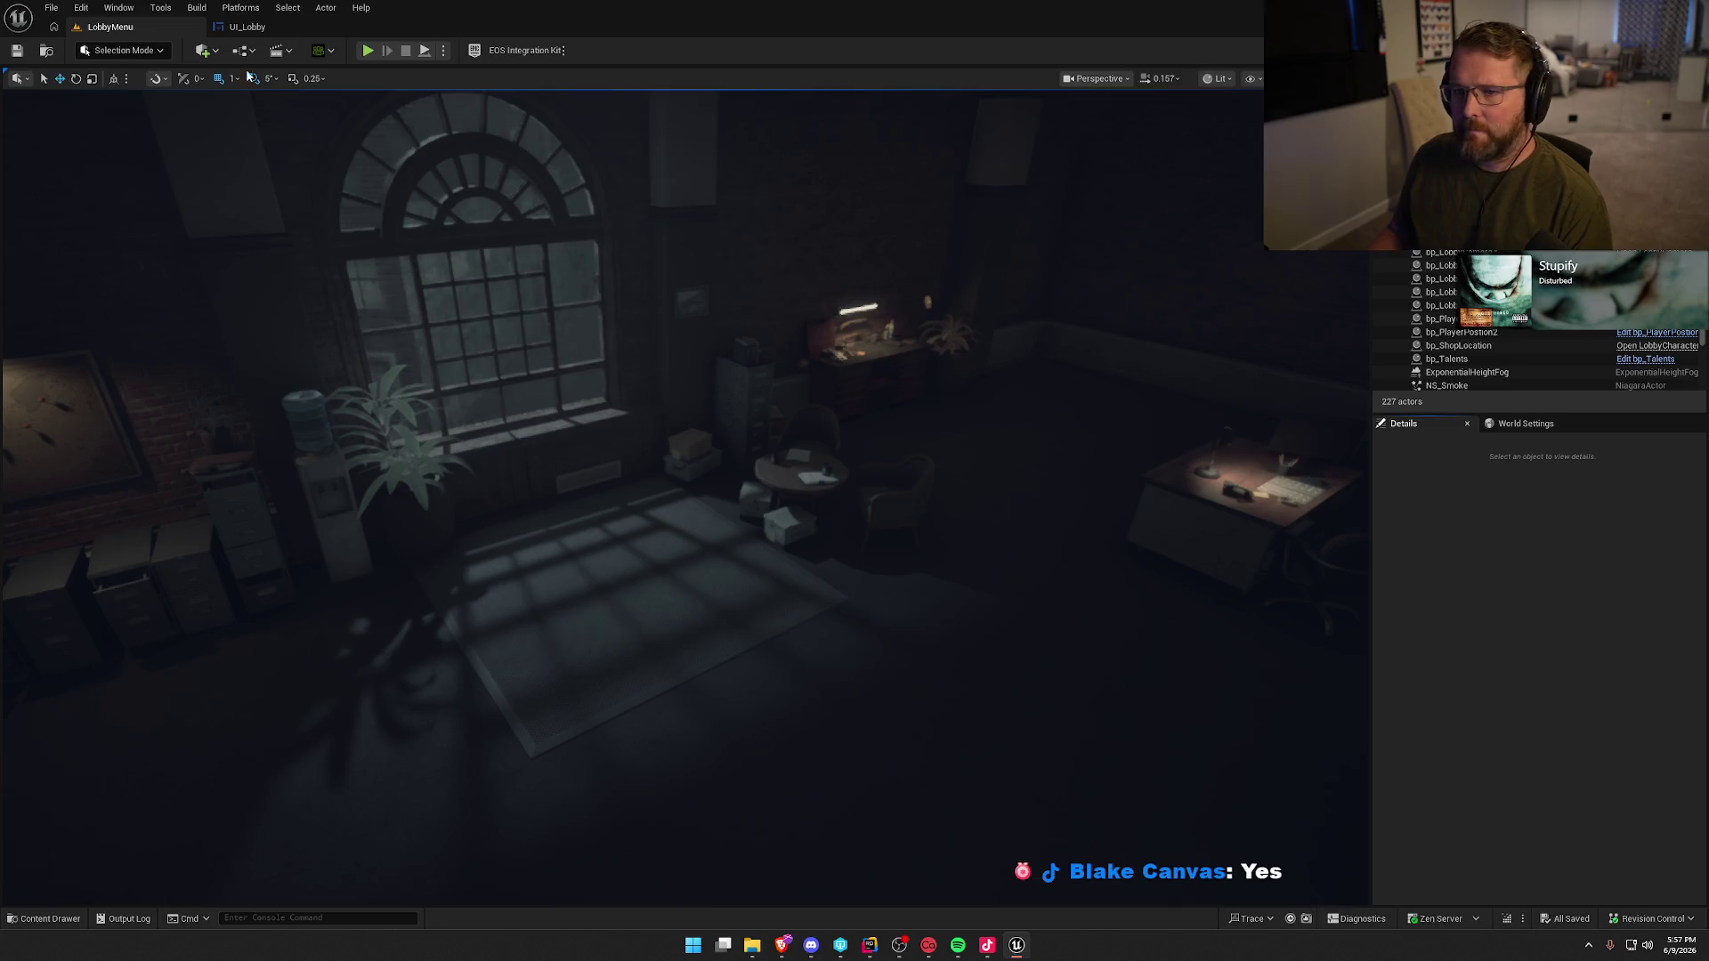
- Bring up UI_Lobby's Event Graph zoomed out to show Event Construct and the CharacterSelectBtn click logic
click(247, 27)
click(1674, 51)
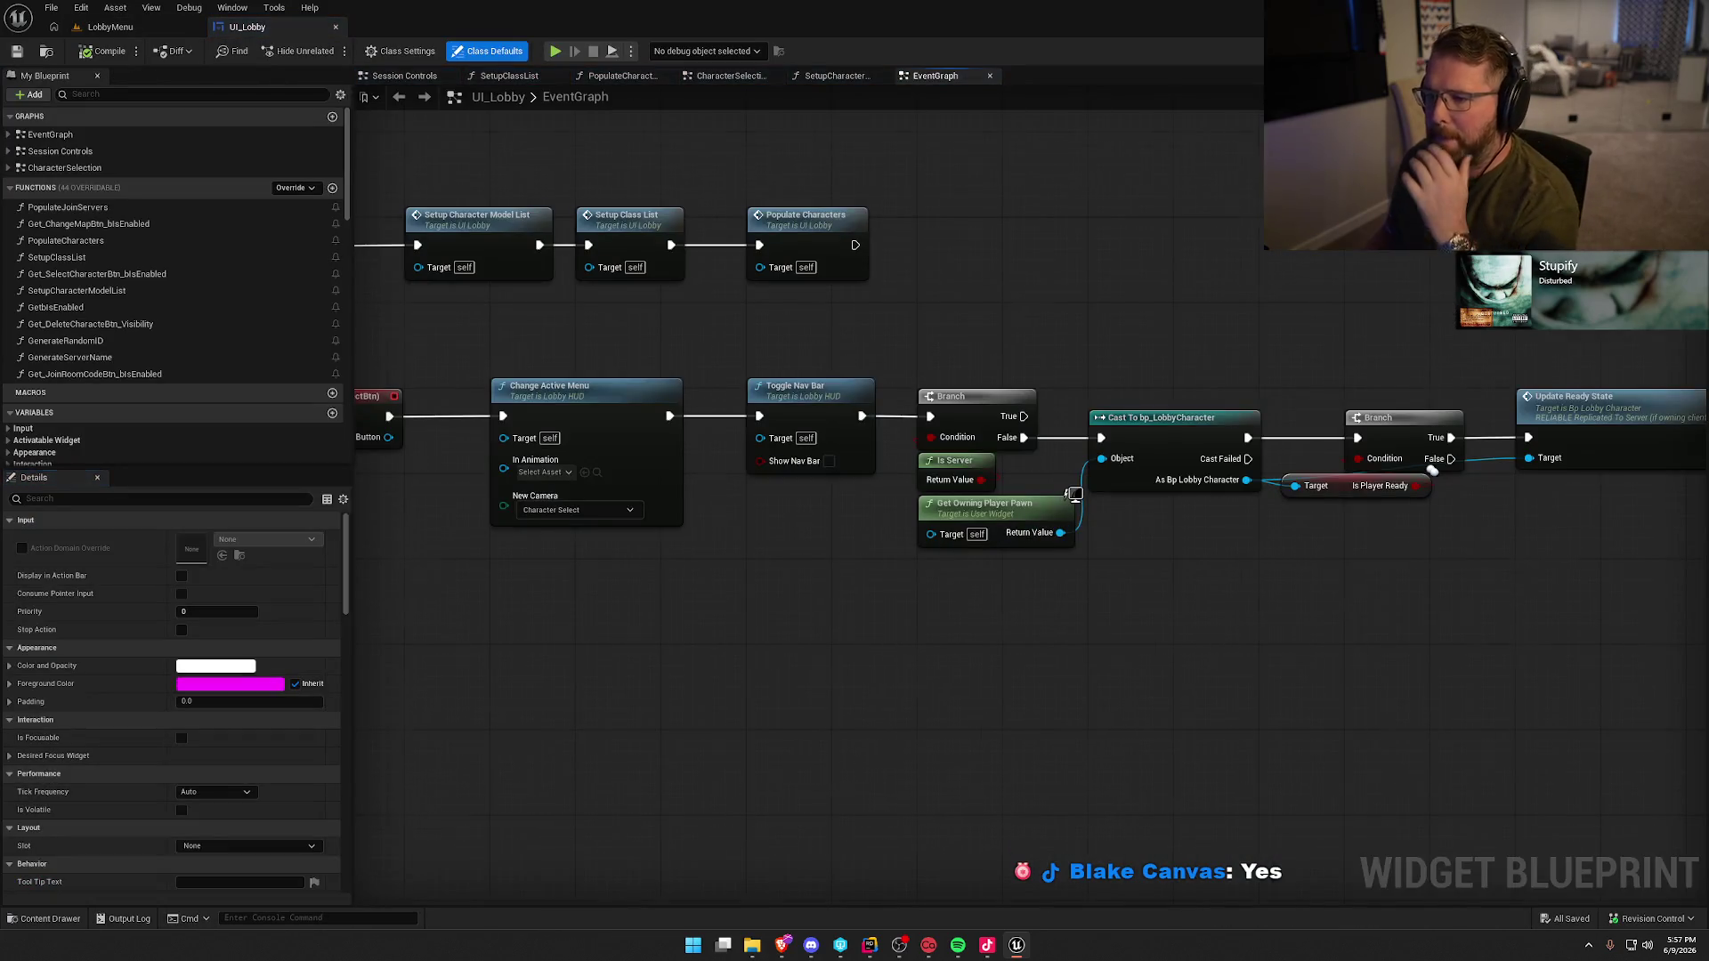
scroll(908, 667, down, 2)
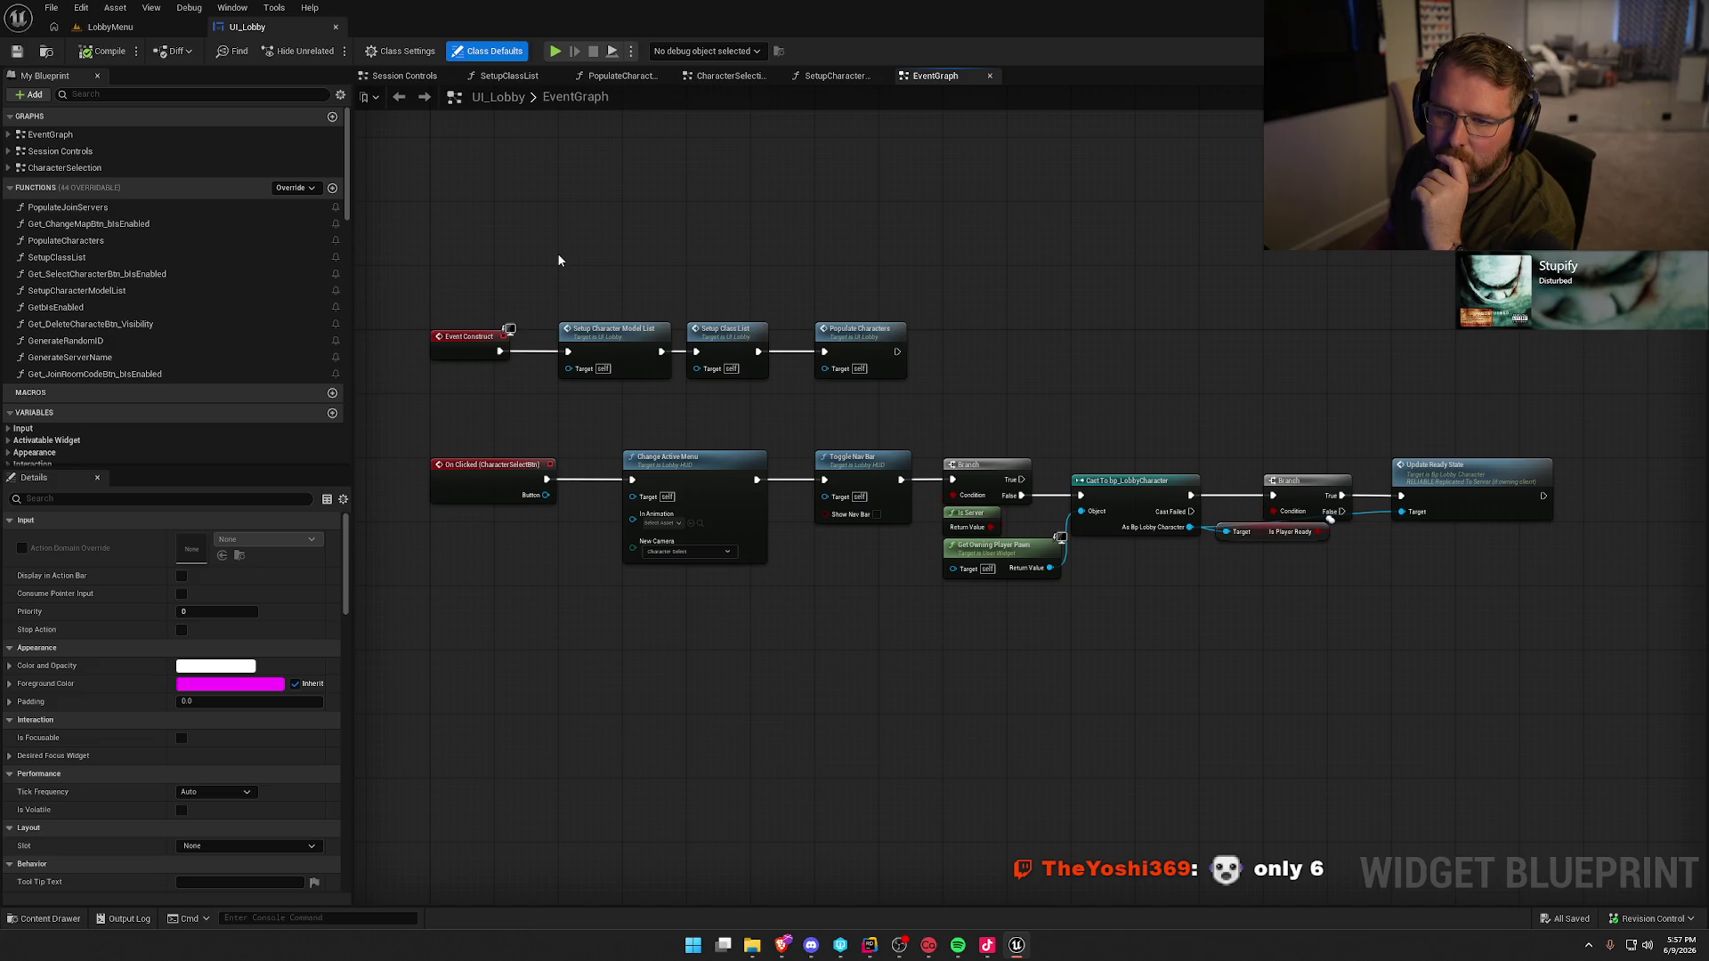
- Expand CharacterSelection, Session Controls and EventGraph in My Blueprint, then scroll through Functions and Variables
click(9, 169)
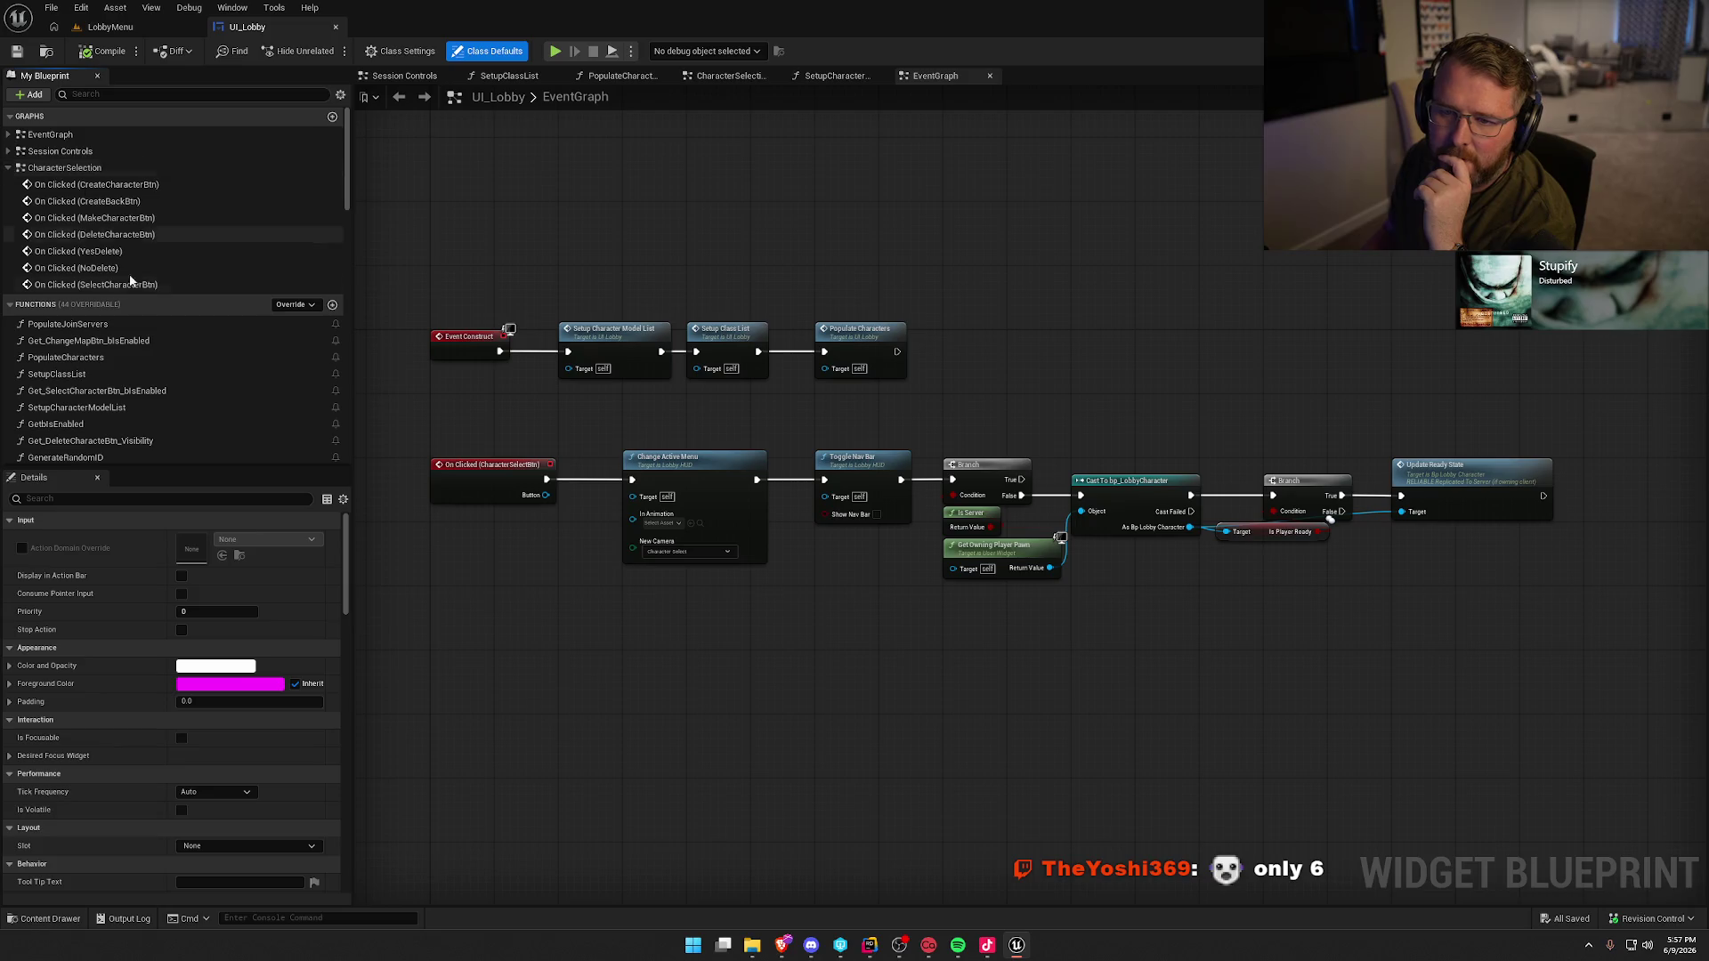
click(9, 151)
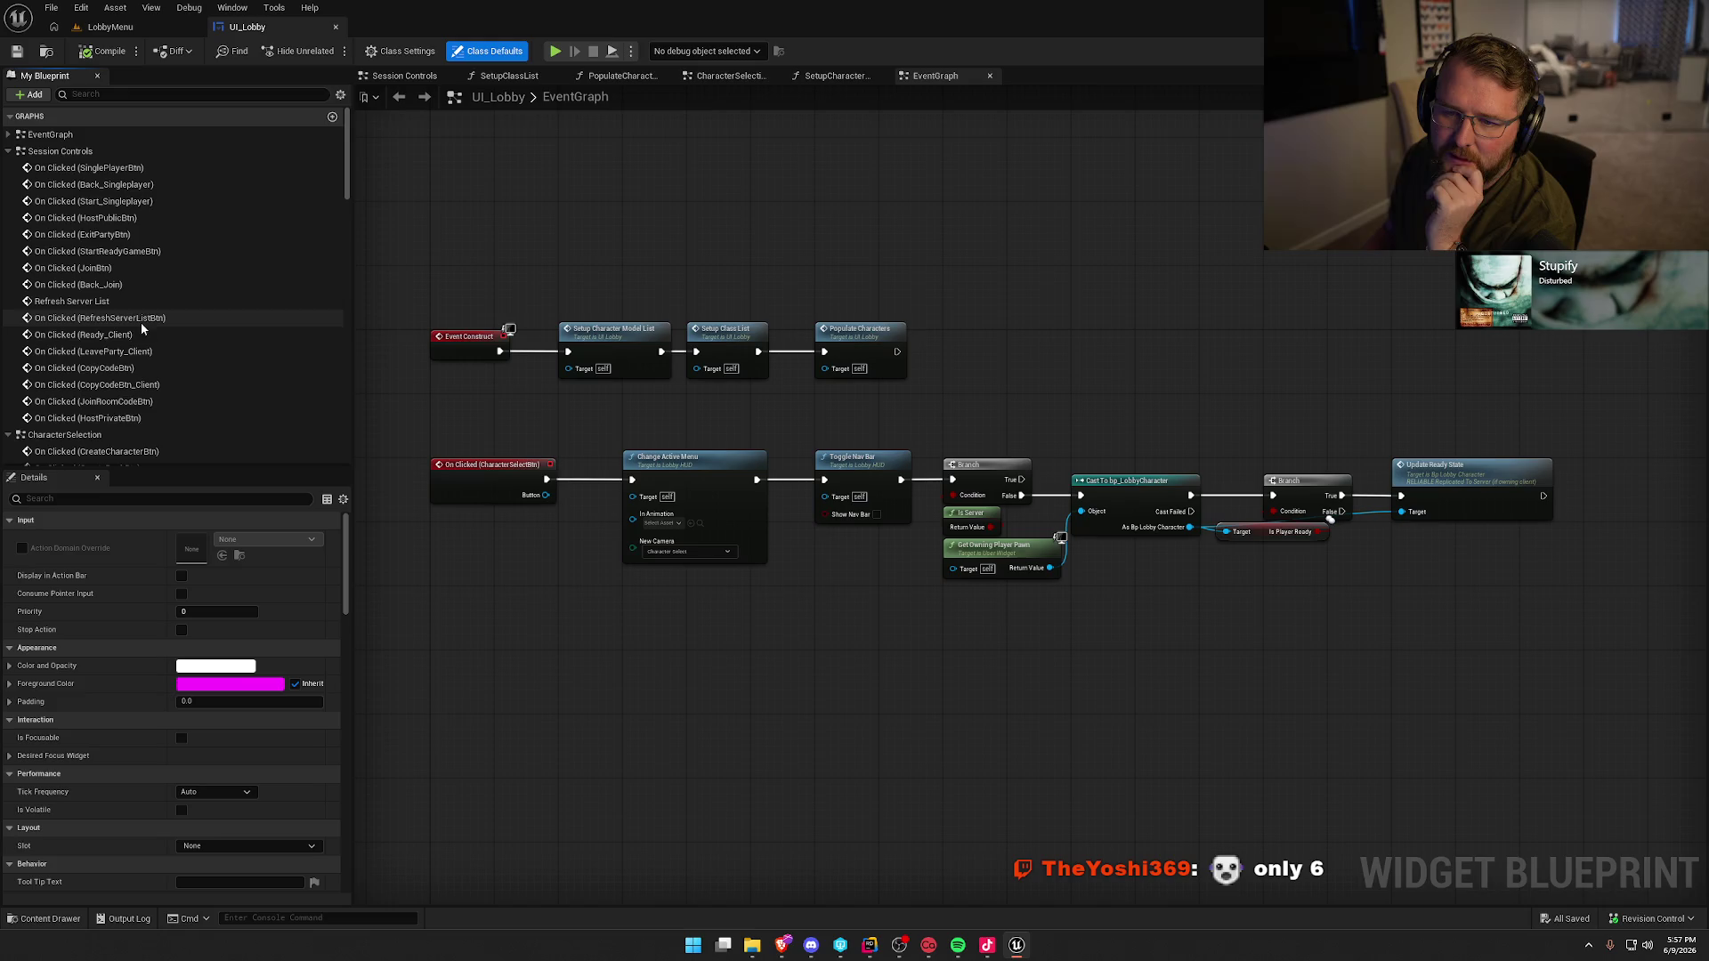
click(9, 135)
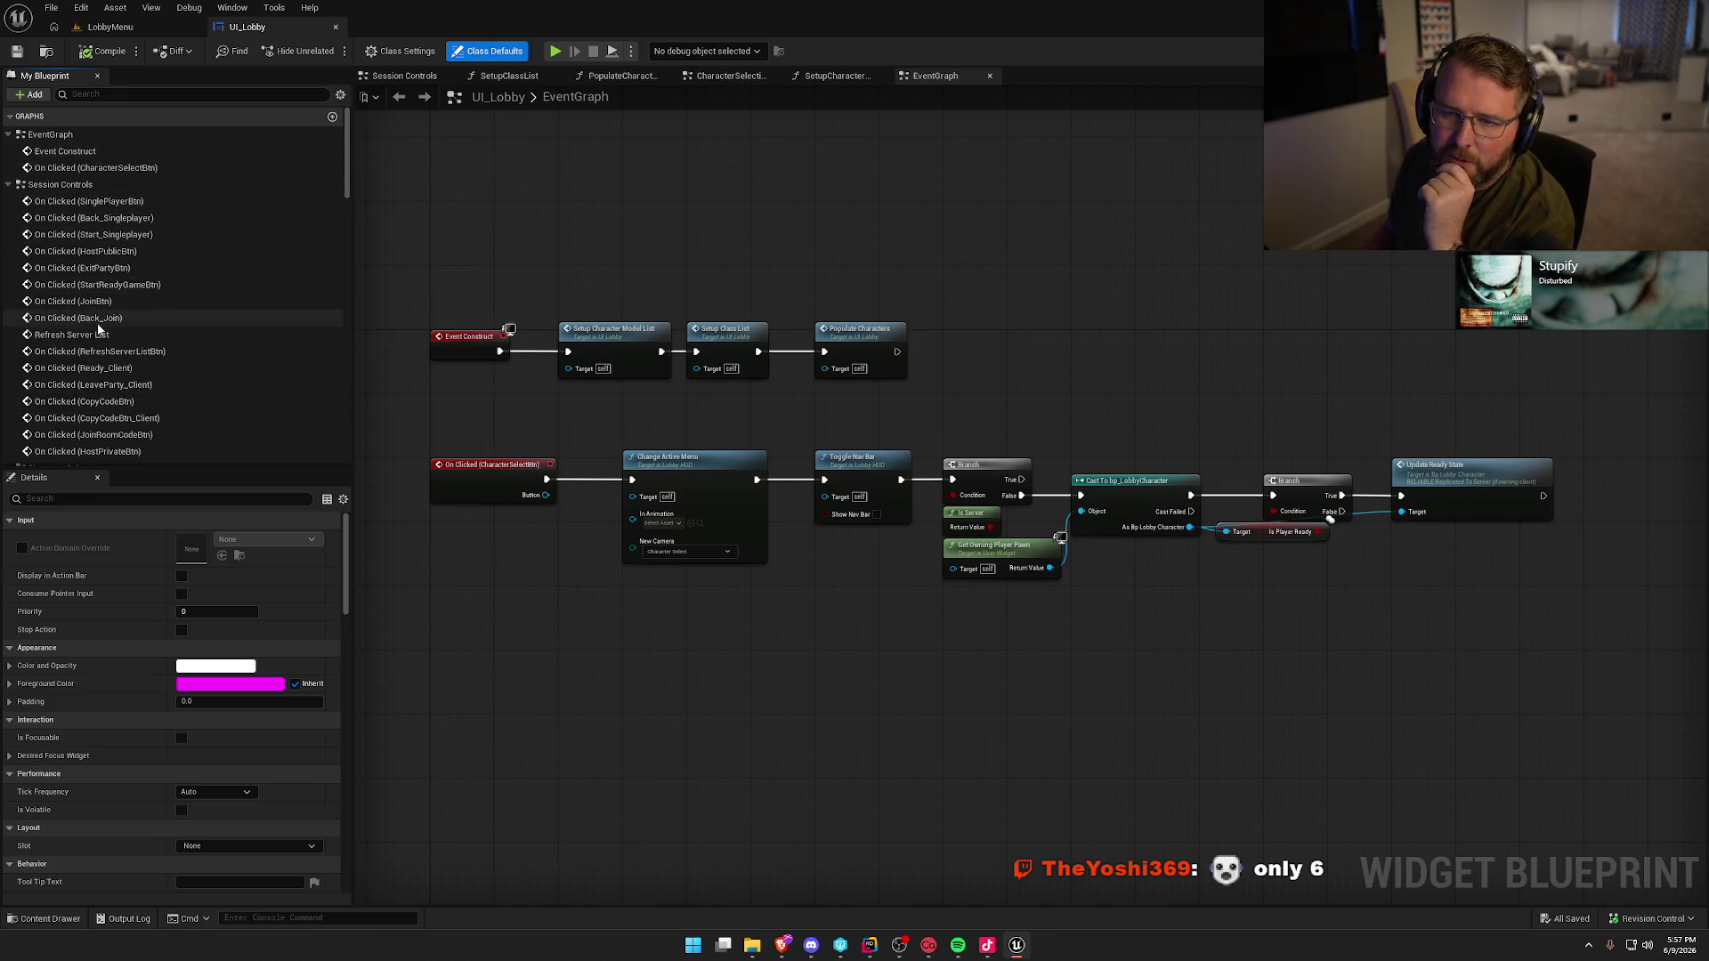
scroll(165, 336, down, 5)
scroll(165, 336, down, 3)
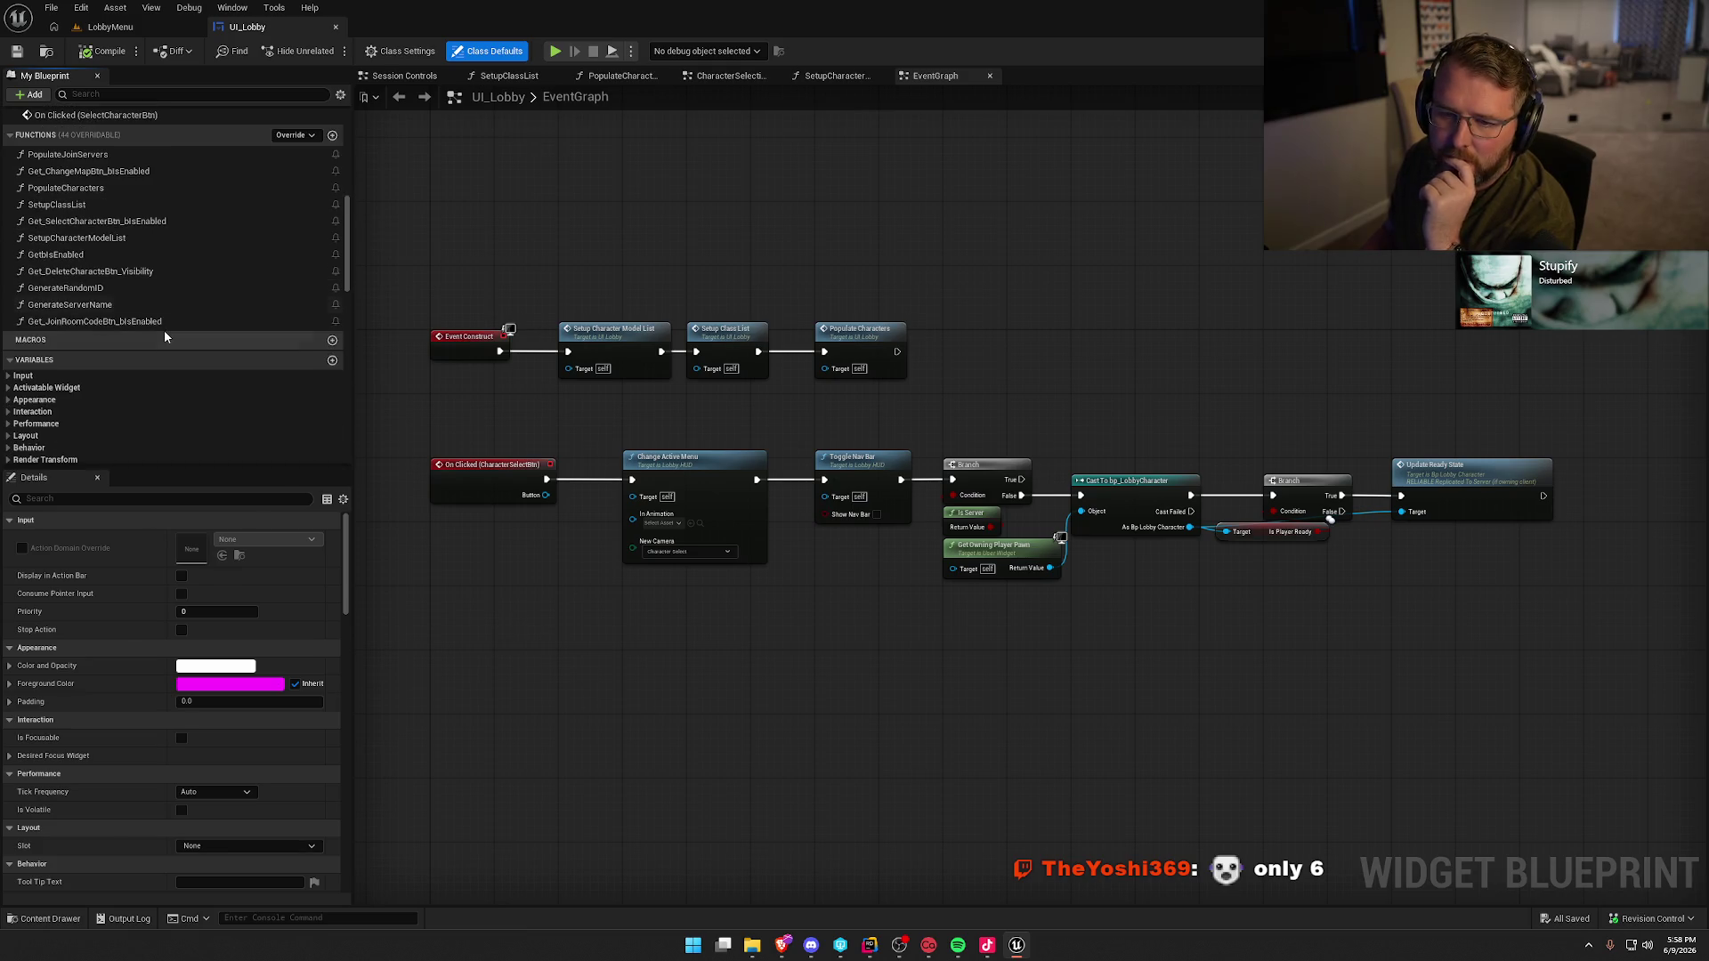
scroll(182, 395, down, 5)
scroll(182, 395, down, 7)
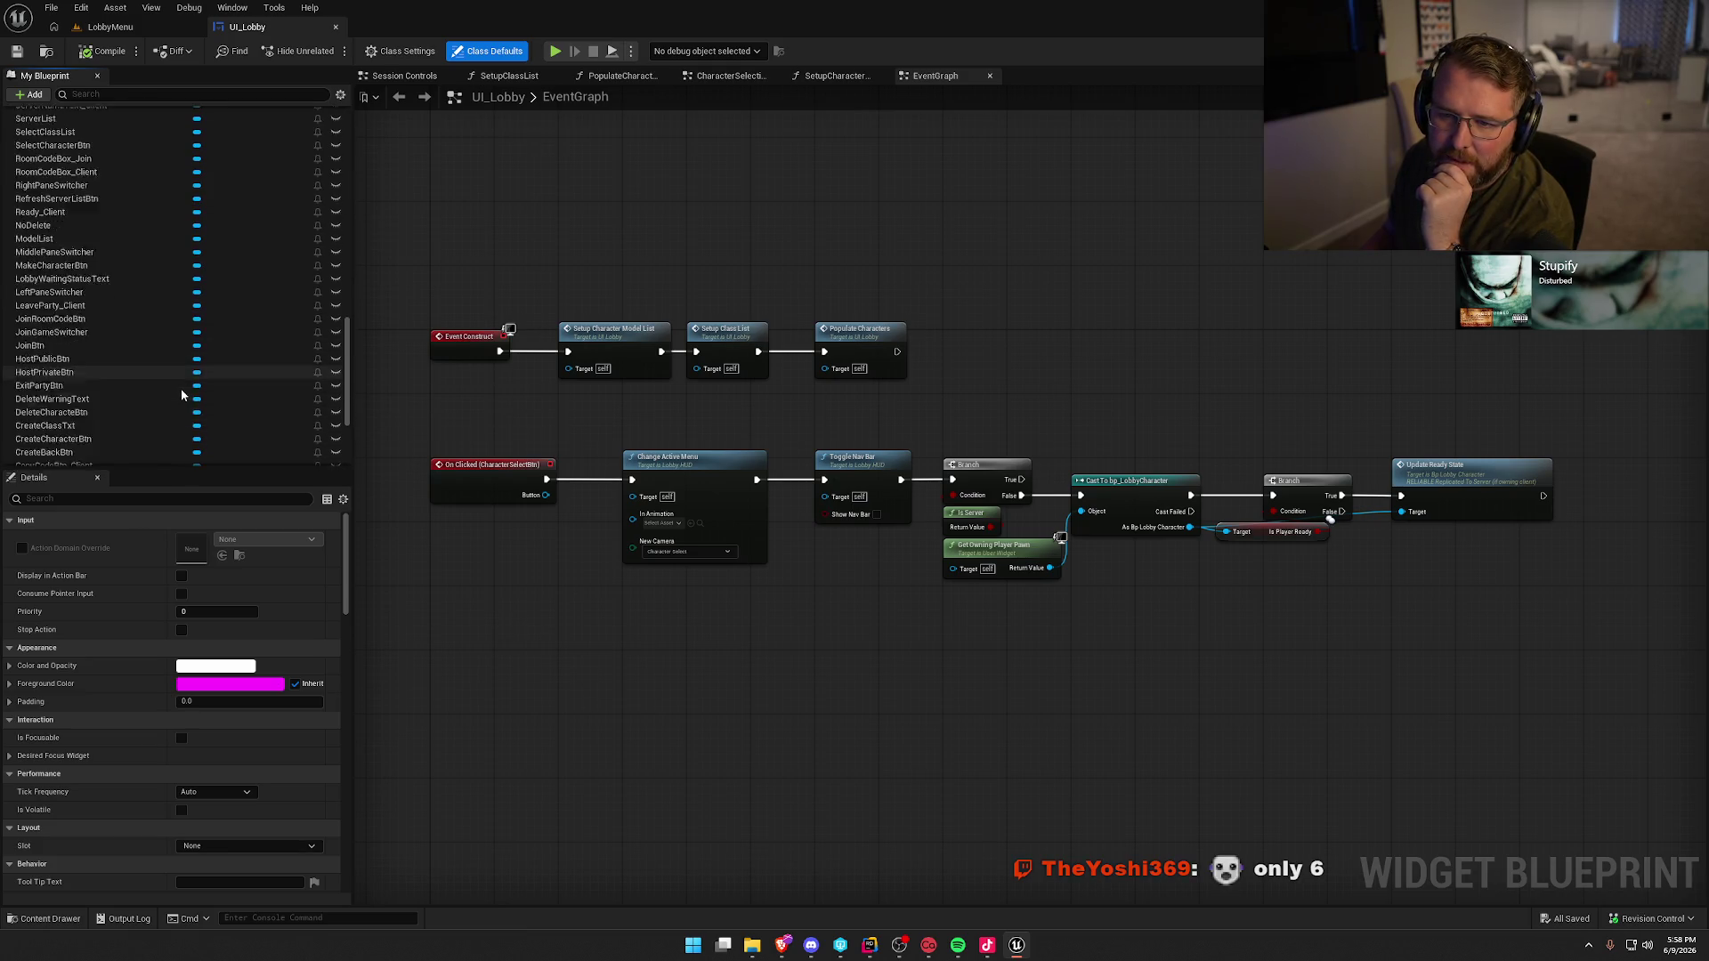